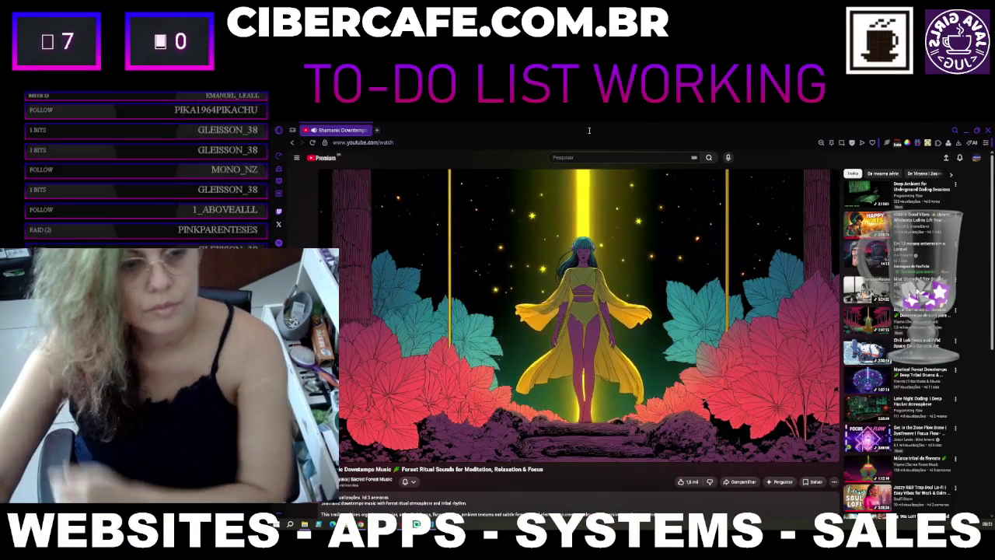
Step: Read through the viewer comments under the Shamanic Downtempo video
scroll(875, 336, "down", 2)
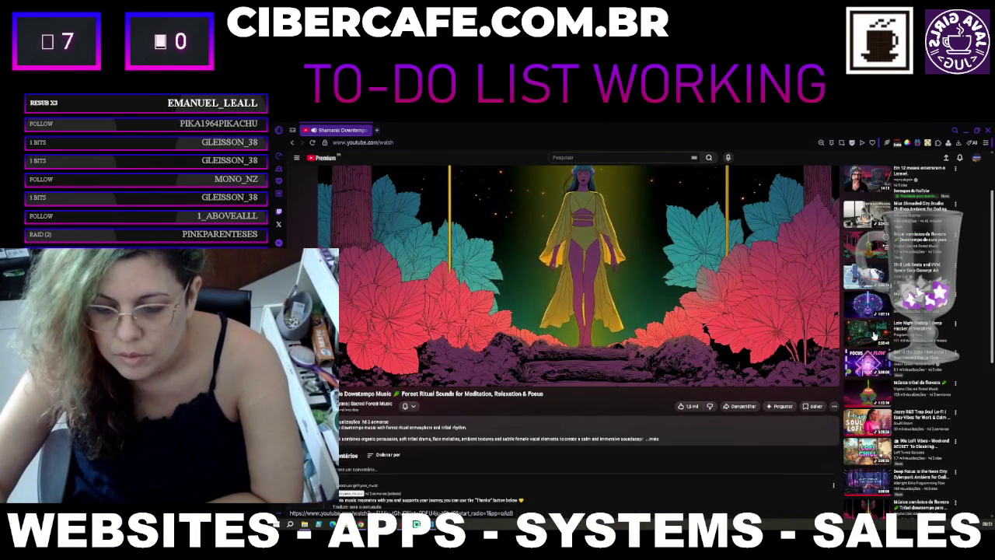
scroll(874, 336, "up", 2)
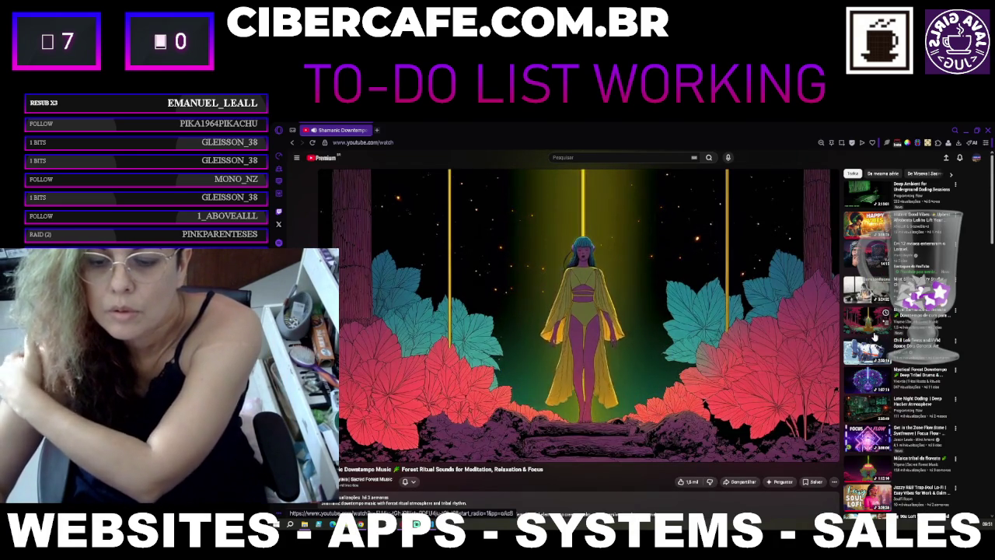
scroll(875, 336, "down", 6)
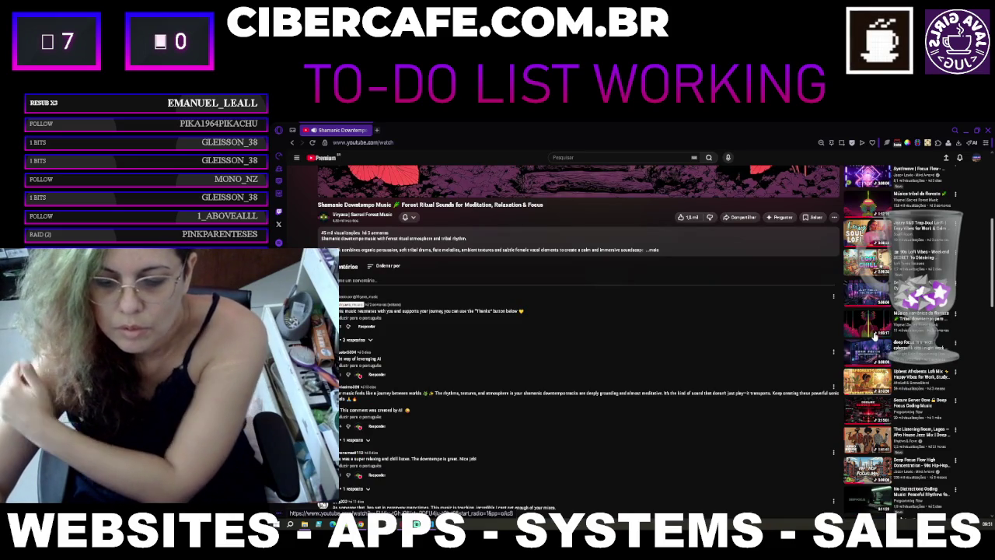
scroll(875, 336, "down", 4)
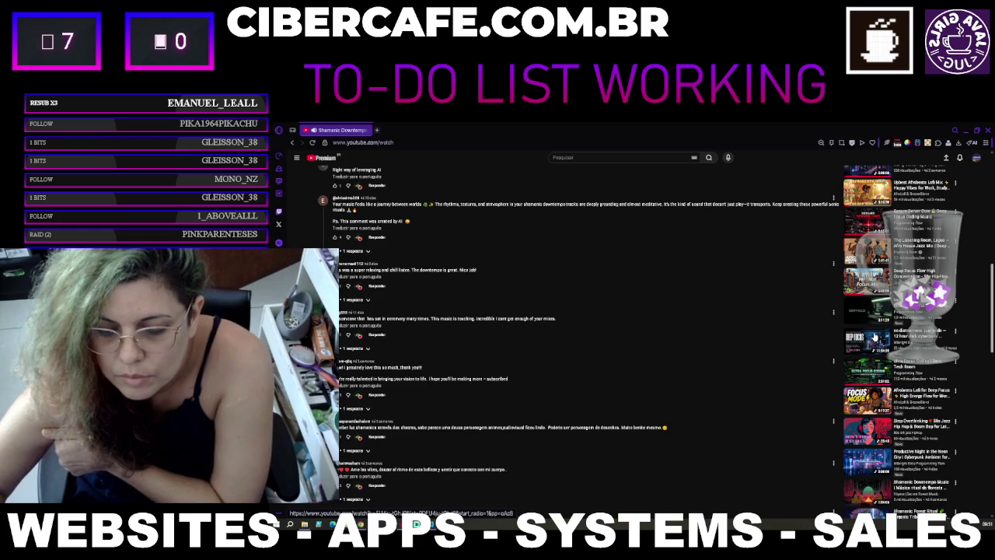
scroll(874, 336, "down", 2)
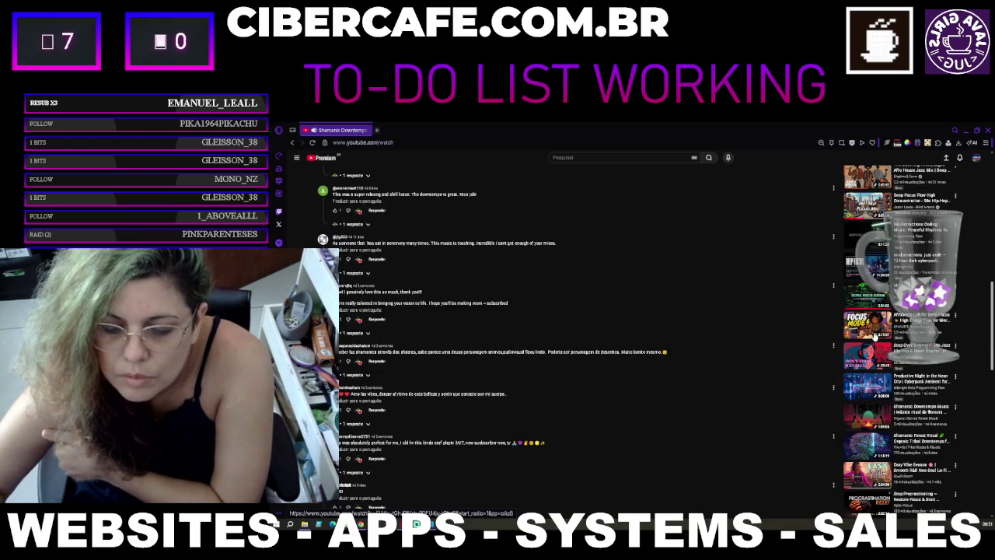
scroll(875, 336, "down", 2)
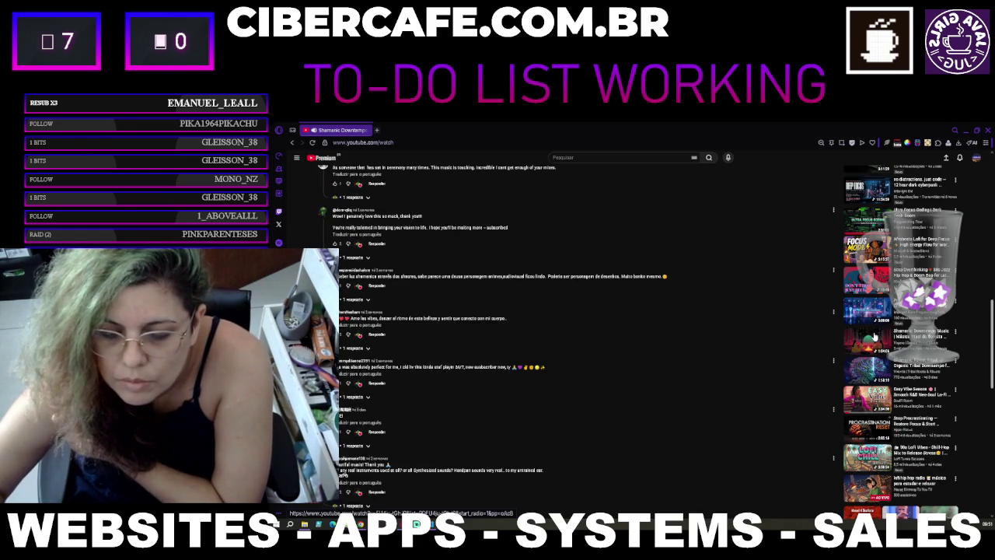
scroll(875, 336, "down", 2)
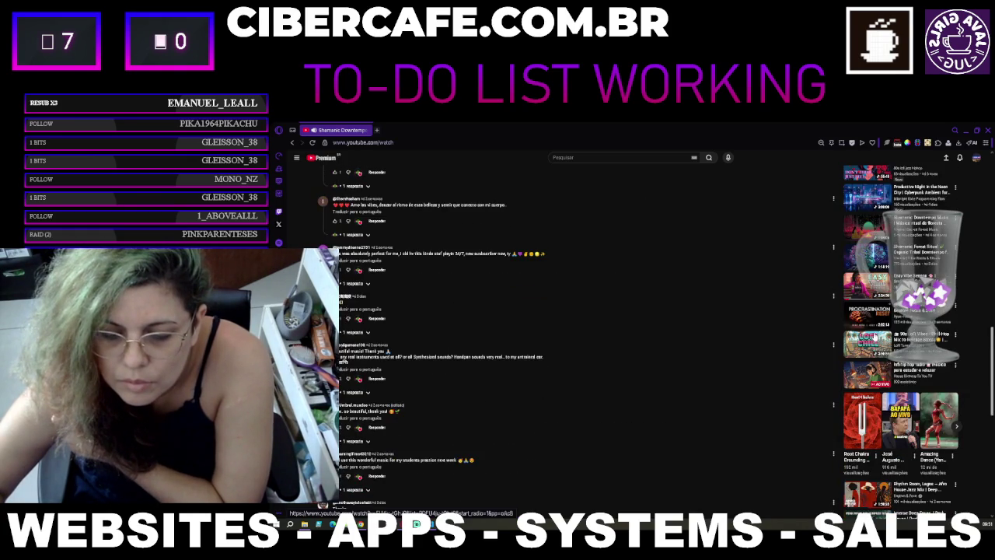
scroll(875, 336, "down", 3)
scroll(875, 336, "down", 2)
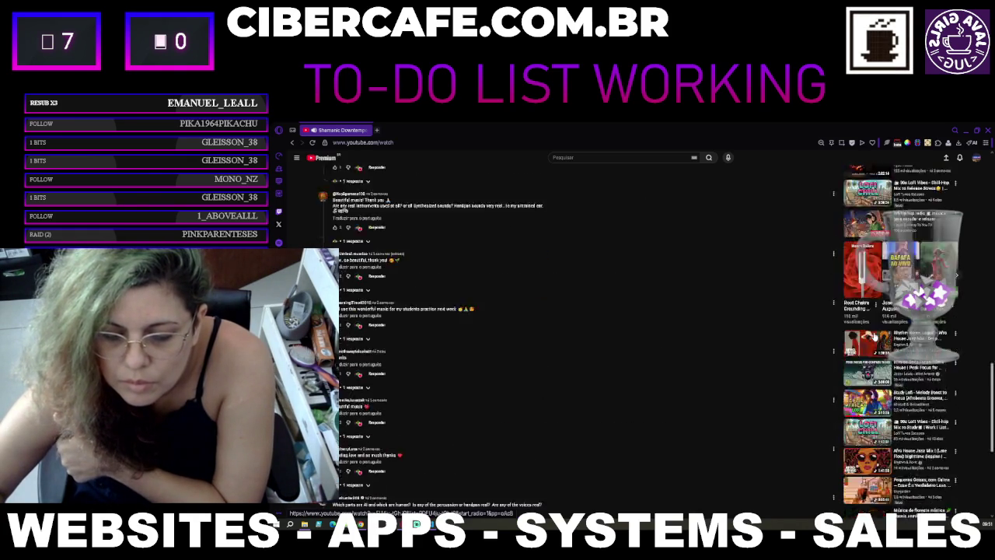
scroll(874, 336, "down", 2)
Step: Start the Ultra Focus Coding | Dark Tech Room video from the recommendations
scroll(875, 338, "up", 10)
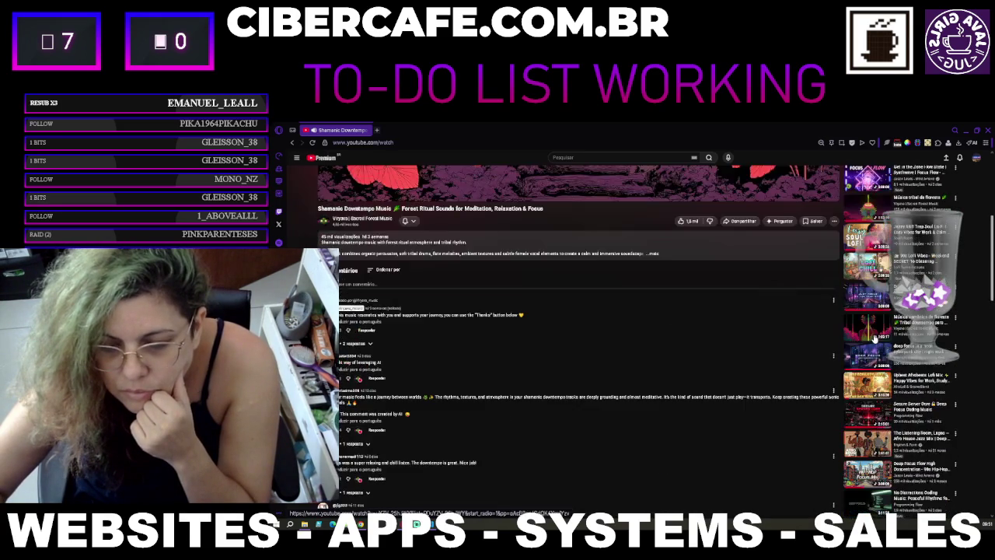
scroll(875, 337, "down", 3)
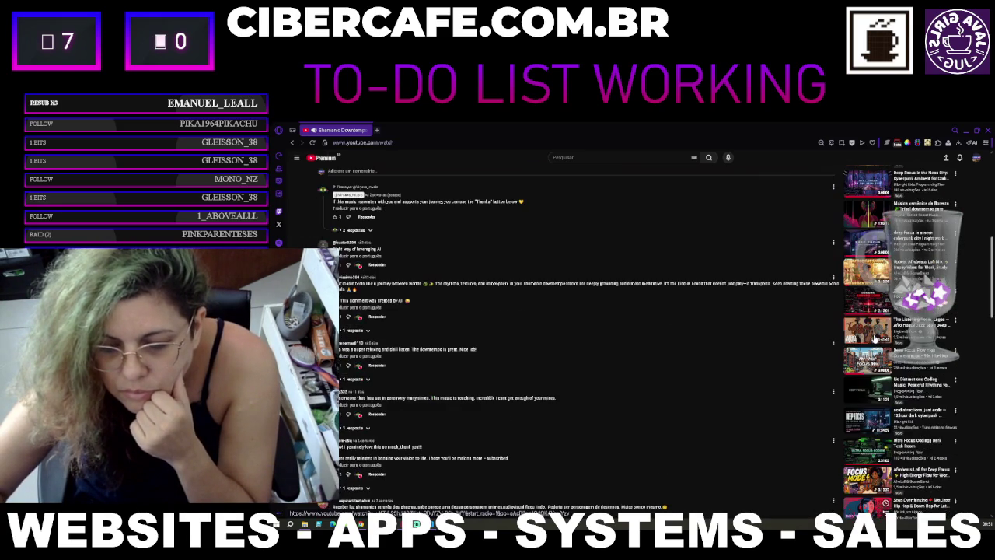
left_click(877, 455)
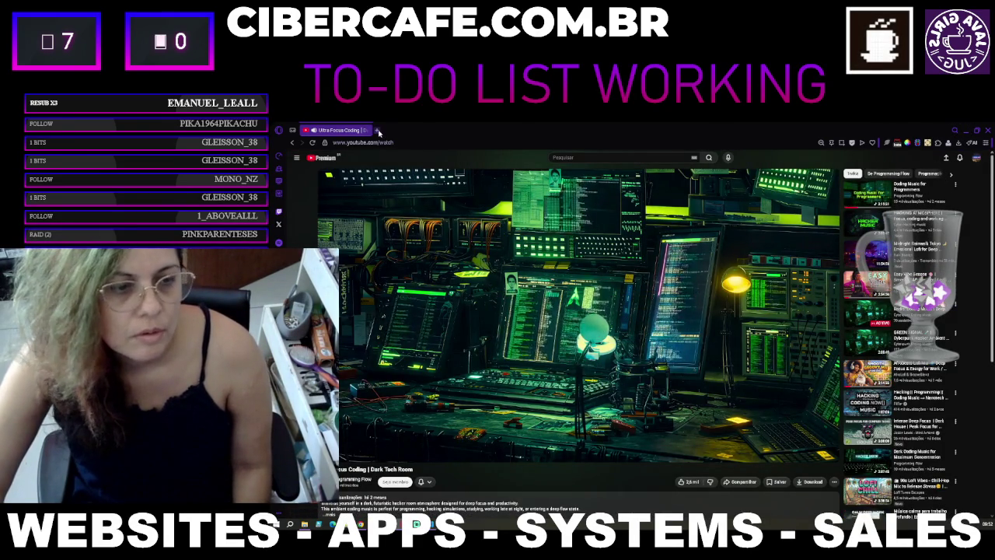
Step: Open a new browser tab showing the Speed Dial page
left_click(376, 130)
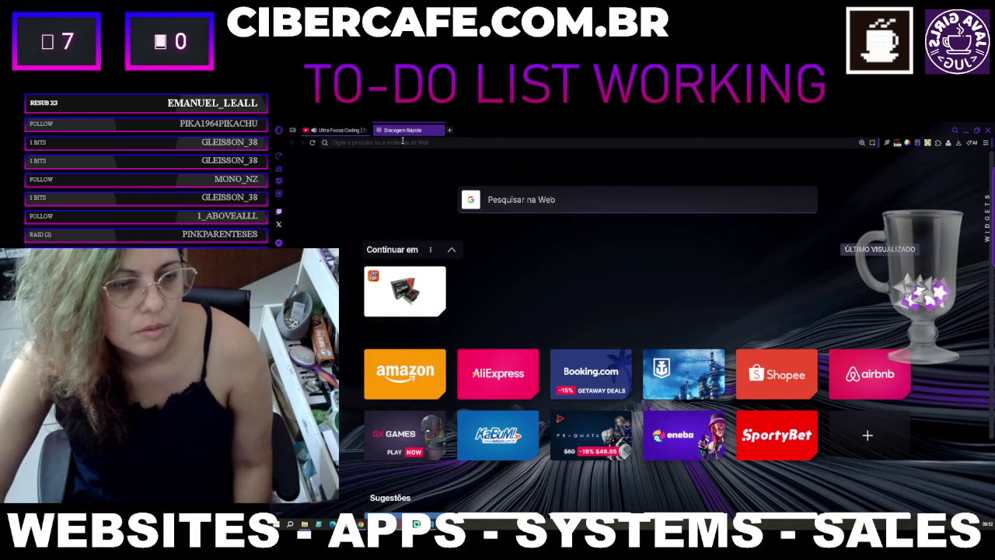
Step: Search the web for 'notícias de tecnologia' from the Speed Dial search box
left_click(516, 199)
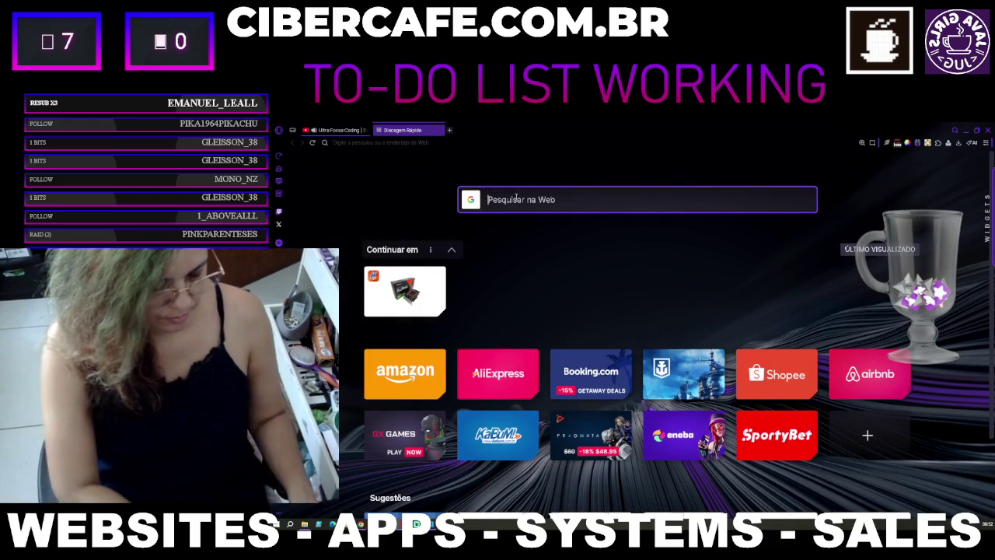
type("notícia")
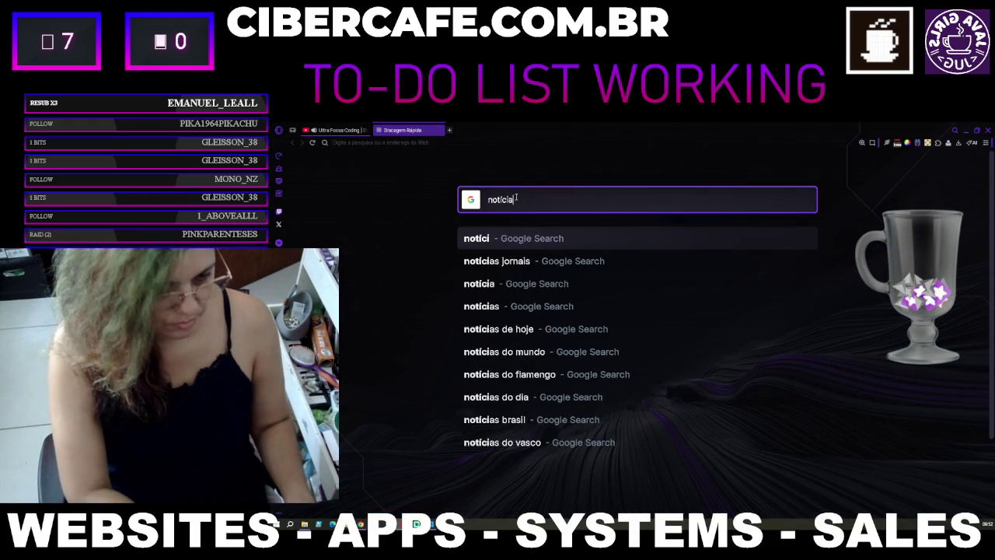
type("s de tecno")
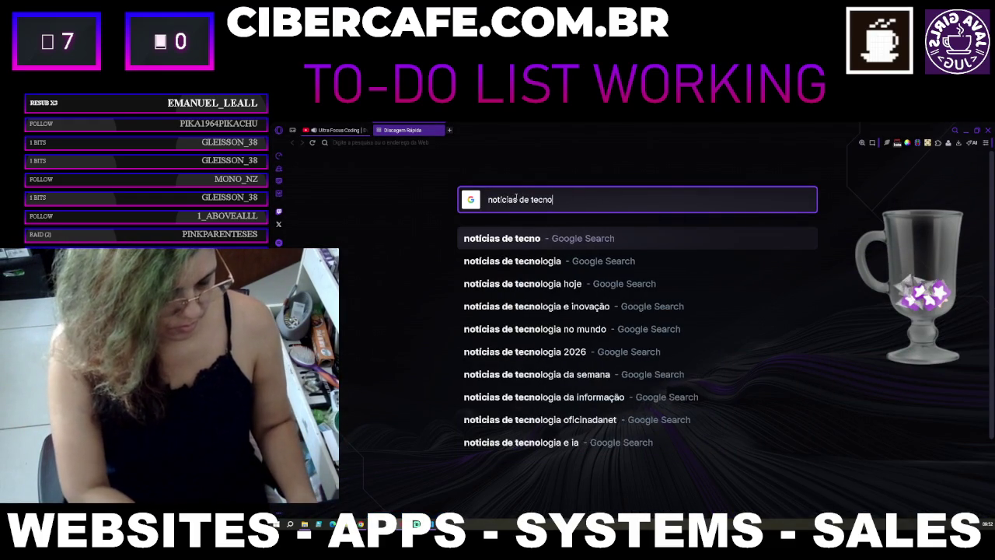
type("logia")
key("Return")
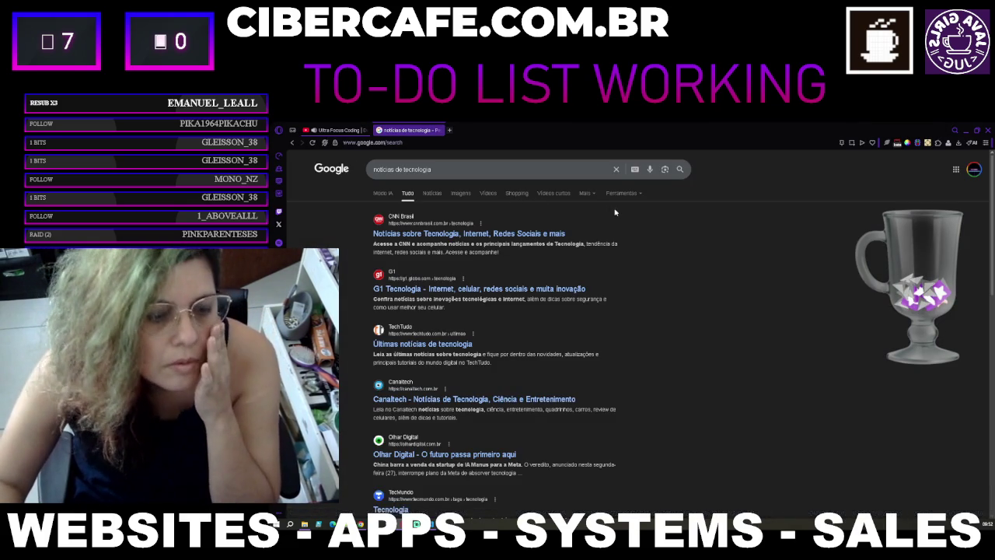
Step: Open the G1, CNN Brasil, TechTudo and Canaltech results in background tabs
middle_click(456, 290)
middle_click(431, 233)
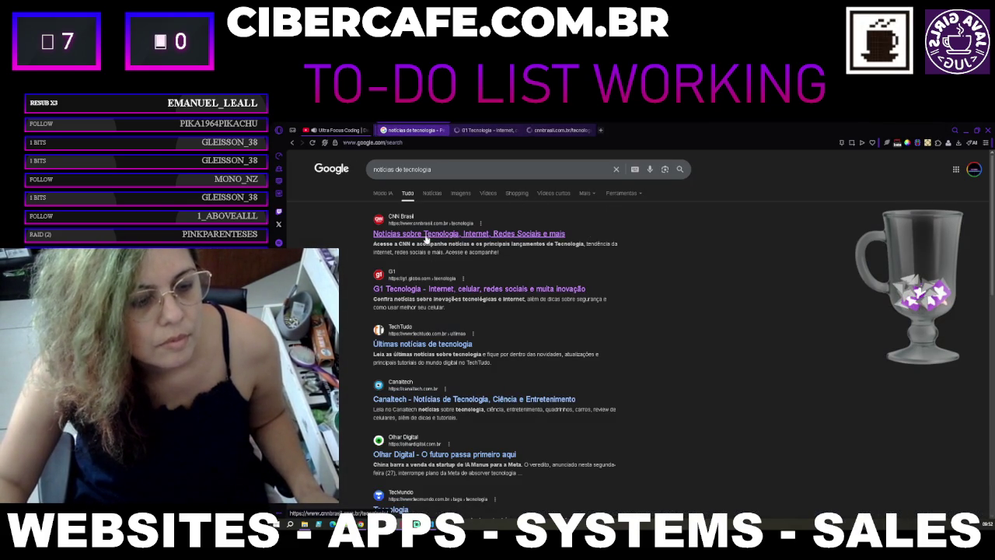
middle_click(456, 347)
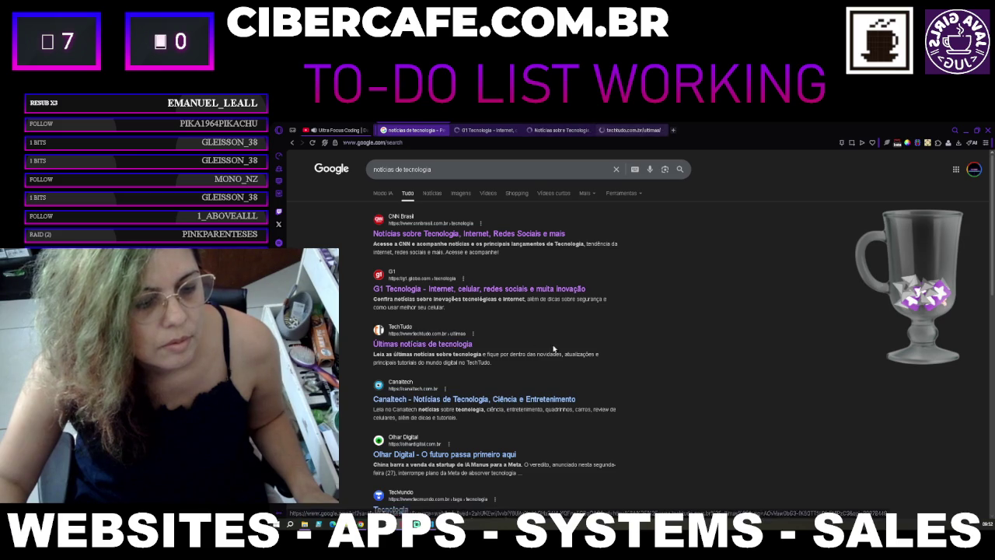
scroll(458, 354, "down", 1)
middle_click(446, 361)
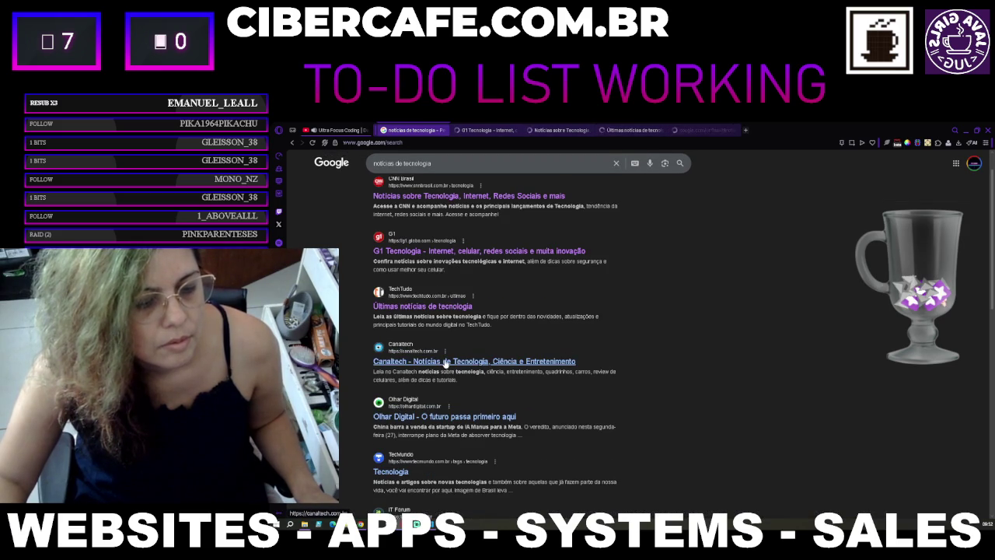
scroll(459, 359, "down", 2)
Step: Open the Olhar Digital, TecMundo and MCTI results in background tabs
middle_click(465, 342)
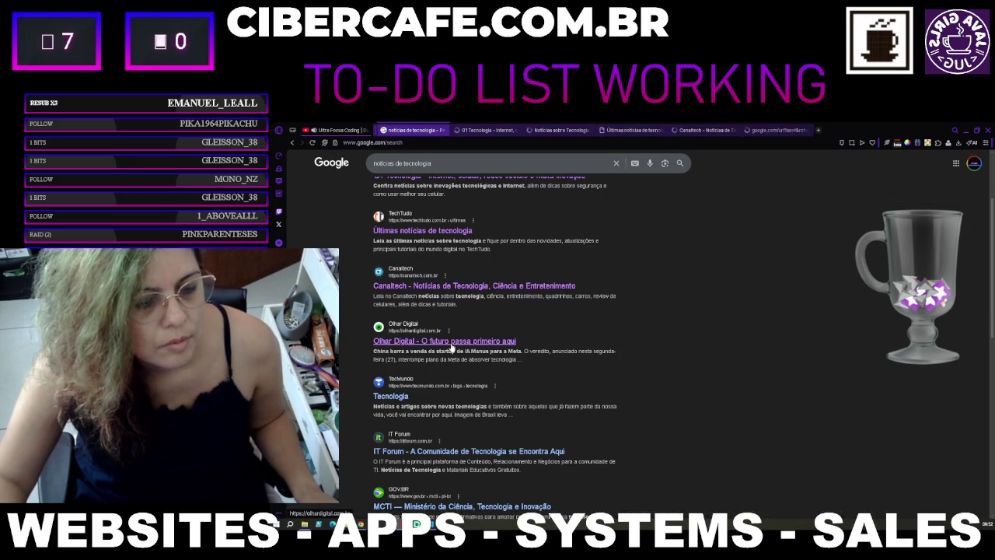
scroll(406, 364, "down", 1)
middle_click(395, 358)
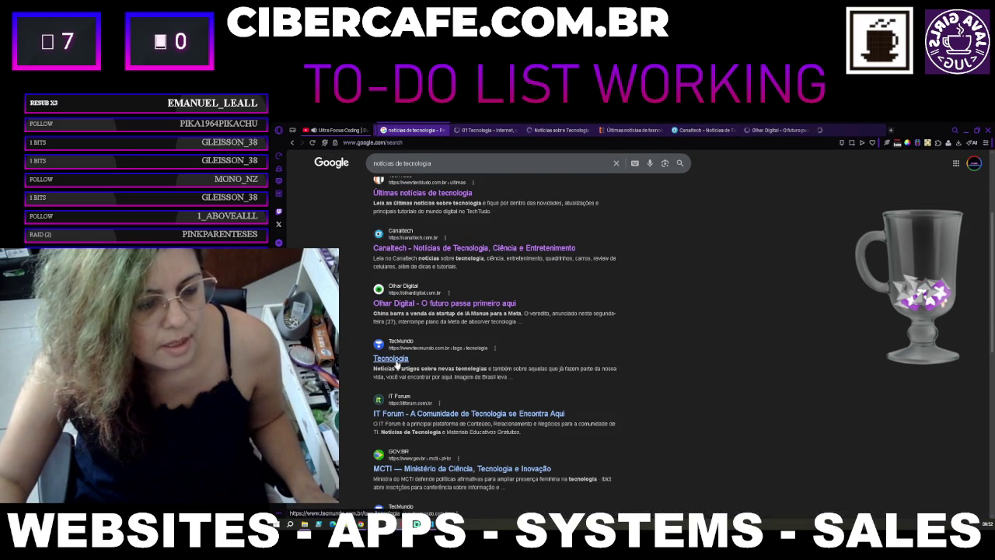
scroll(447, 362, "down", 1)
scroll(448, 362, "down", 1)
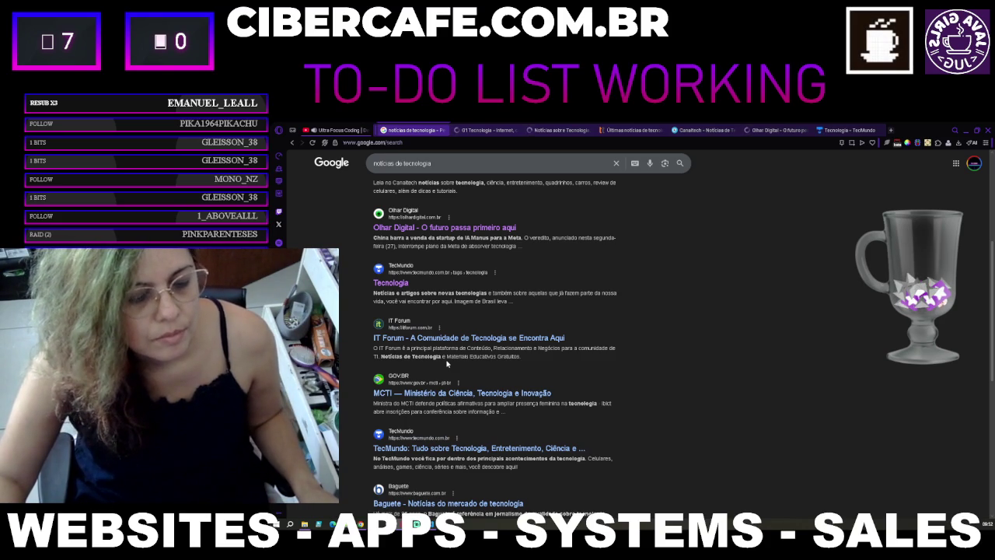
middle_click(445, 394)
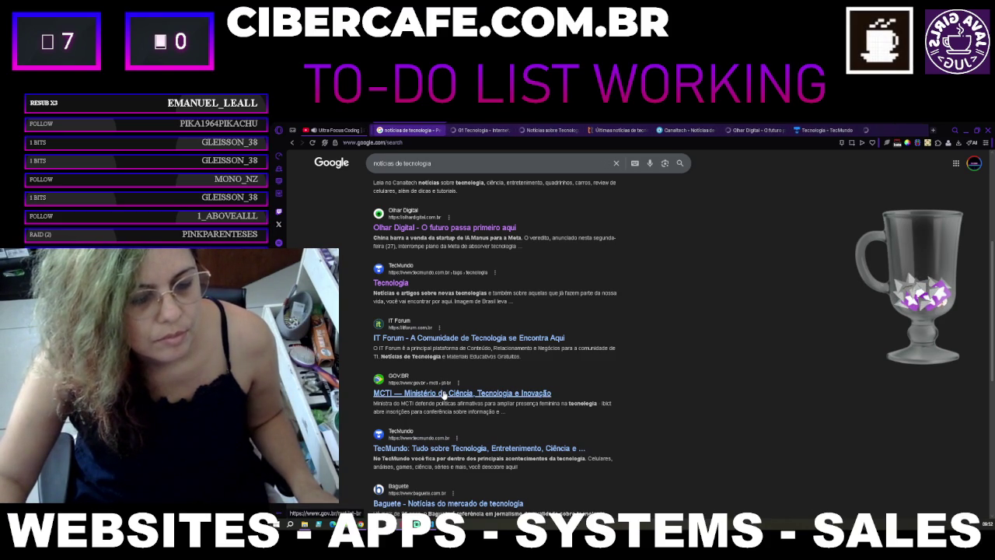
Step: Hide the sponsored Economist result, then show it again
scroll(444, 396, "down", 2)
scroll(444, 395, "down", 2)
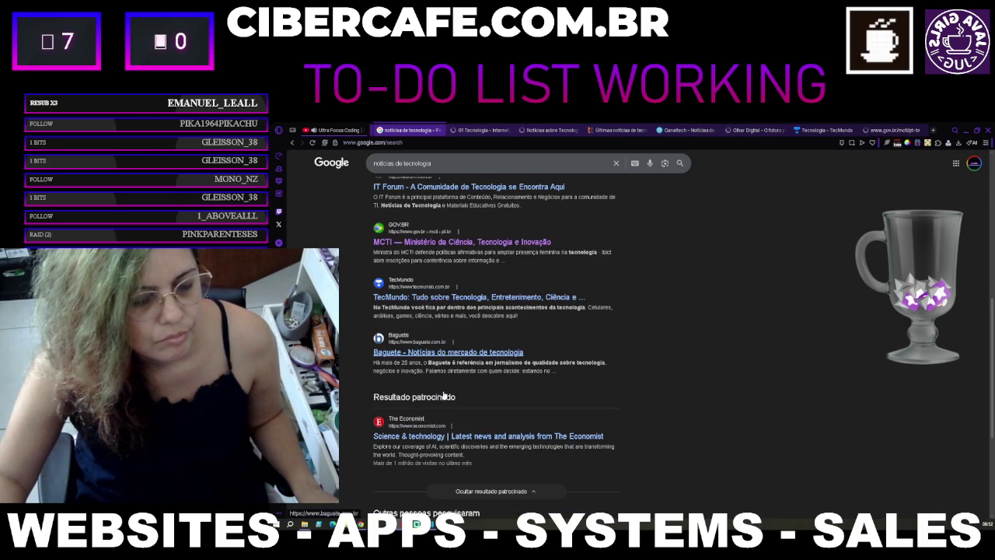
scroll(445, 395, "down", 1)
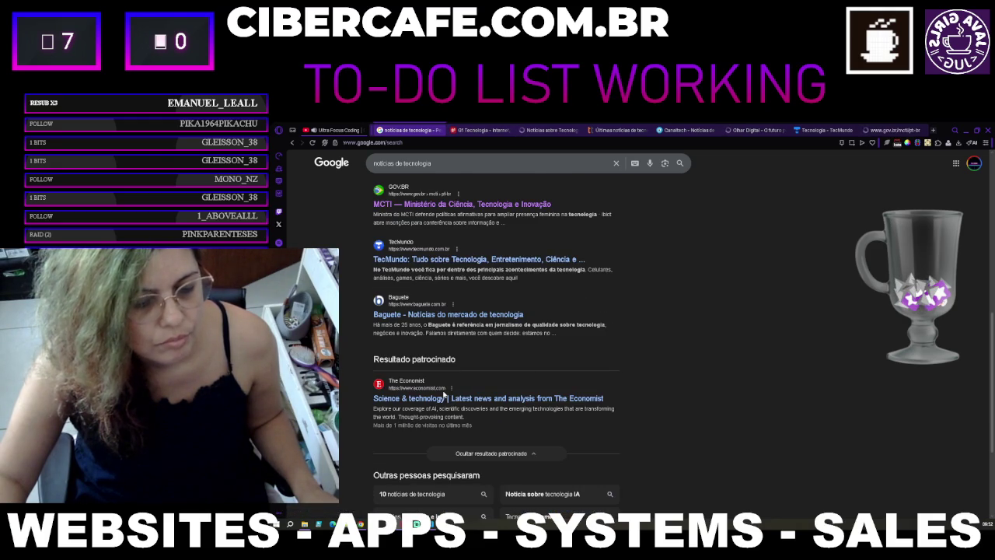
left_click(467, 462)
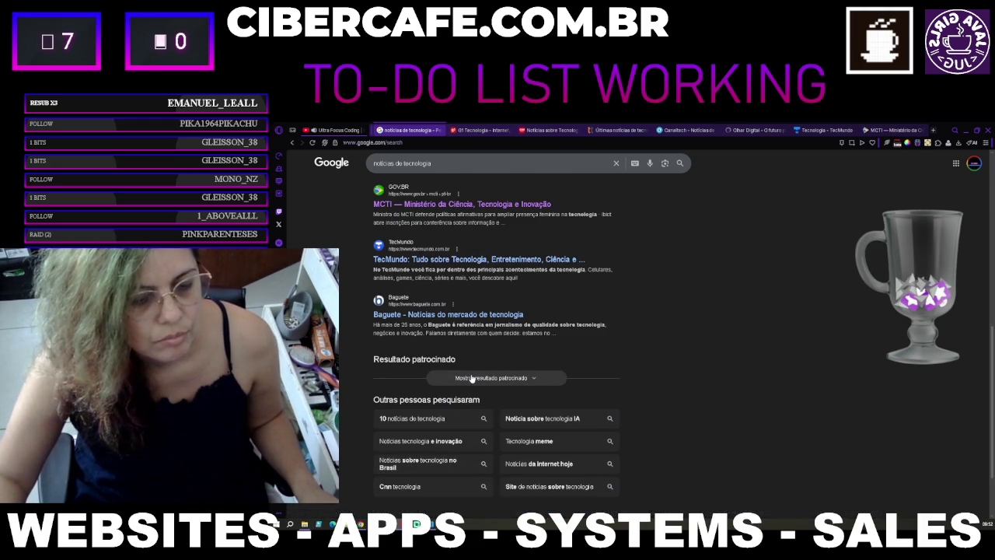
scroll(471, 378, "down", 3)
scroll(471, 378, "up", 4)
left_click(483, 445)
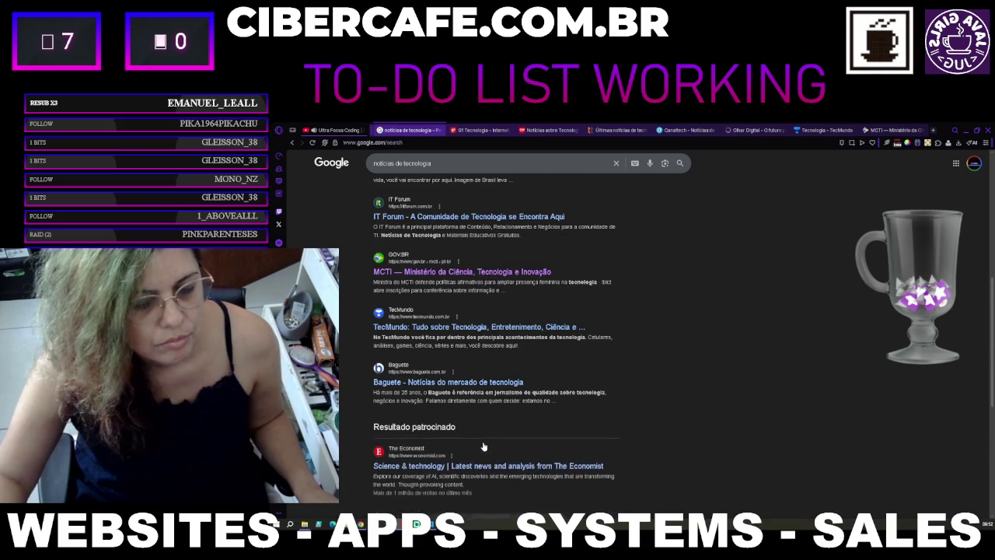
Step: Move to another page of the search results
scroll(483, 446, "down", 2)
scroll(483, 446, "down", 1)
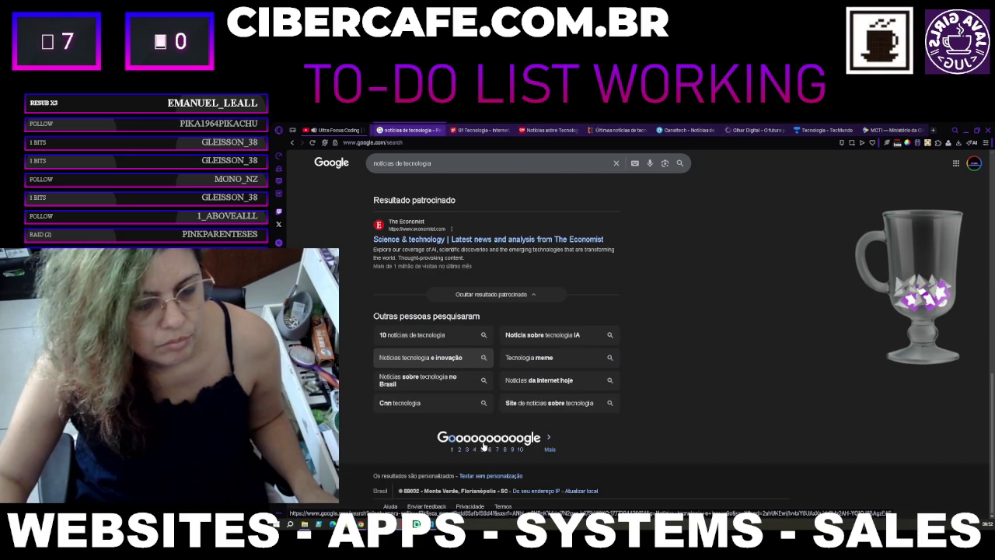
left_click(459, 450)
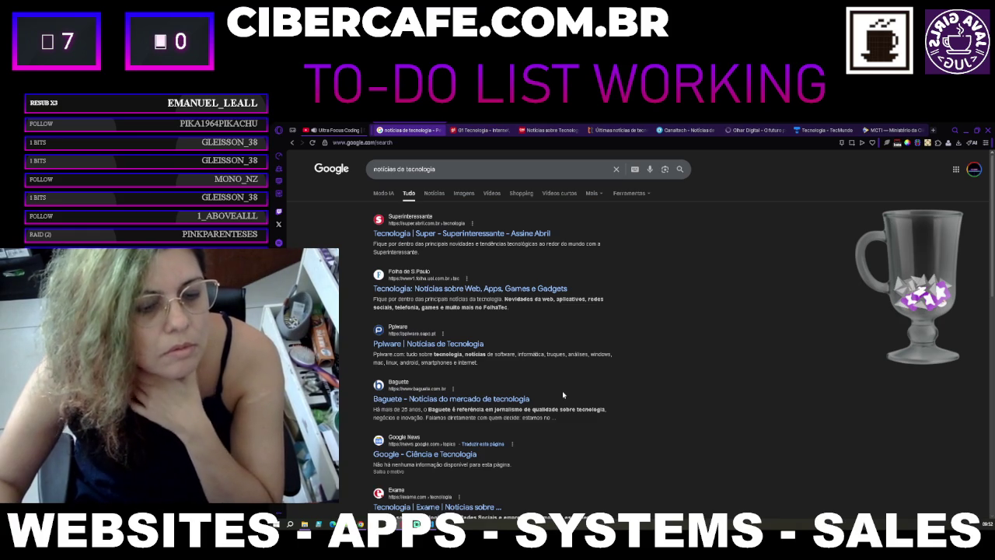
Step: Open the Folha, Baguete, Google News and Site Inovação Tecnológica results in background tabs
middle_click(453, 290)
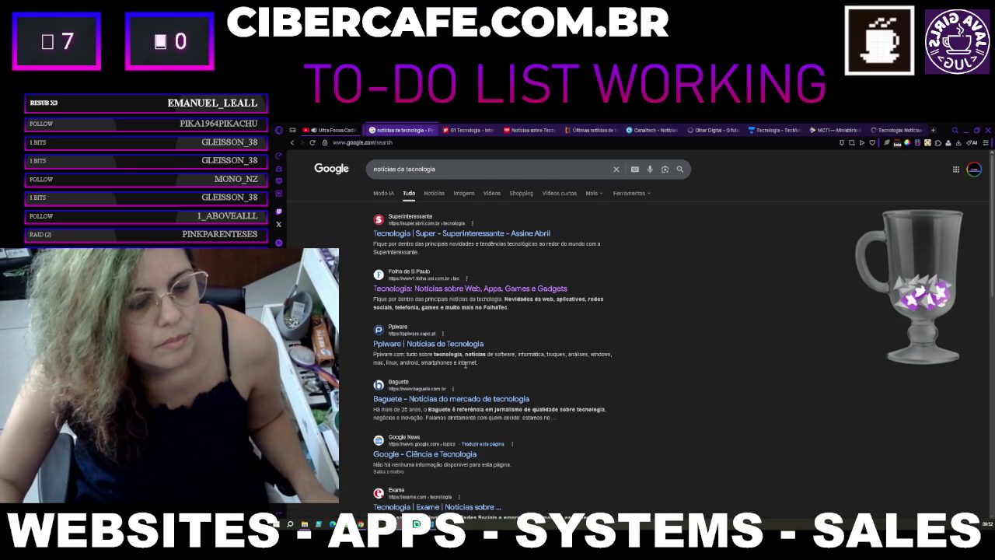
scroll(465, 366, "down", 1)
middle_click(453, 363)
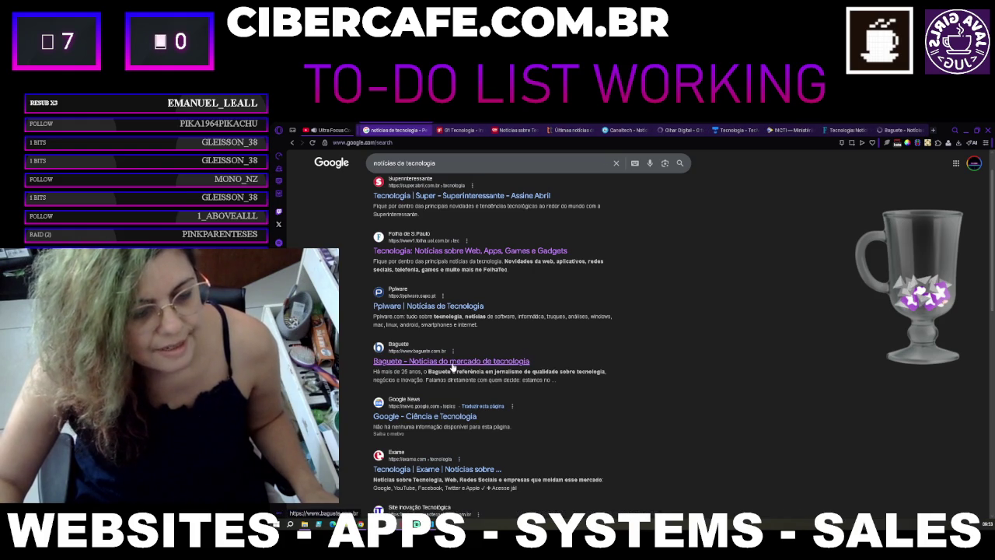
middle_click(461, 417)
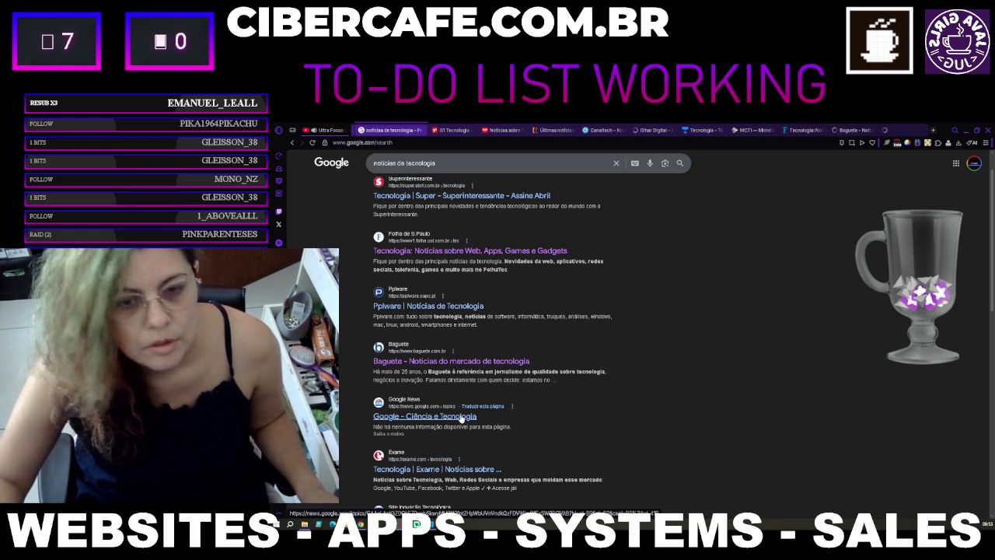
scroll(461, 419, "down", 2)
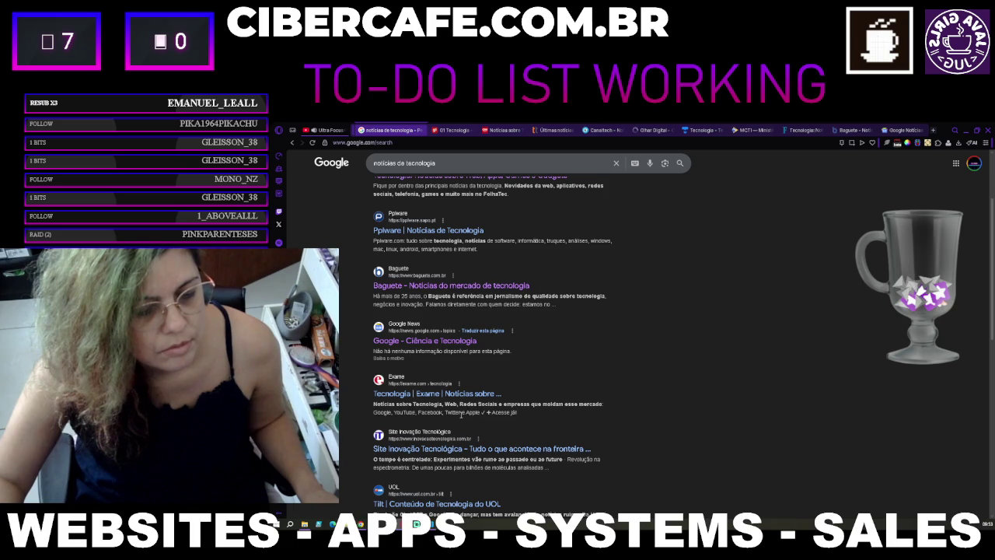
middle_click(464, 449)
Step: Open the UOL Tilt result in a background tab and go to the next results page
scroll(464, 452, "down", 1)
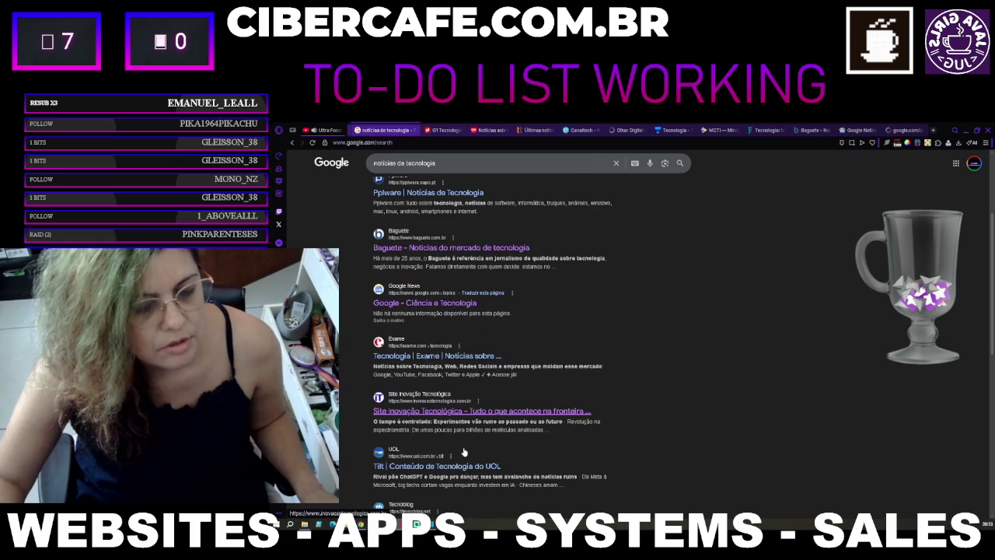
scroll(464, 451, "down", 1)
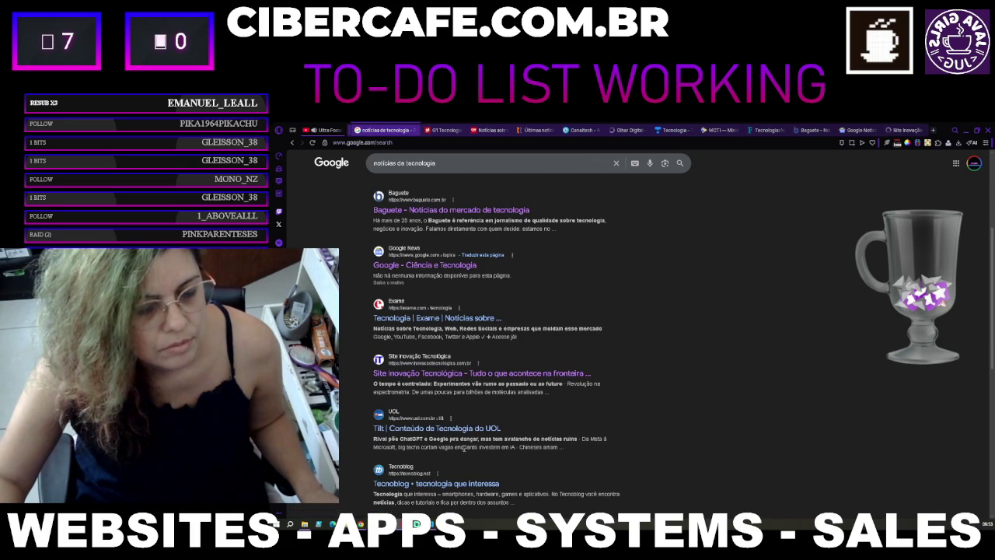
scroll(464, 448, "down", 1)
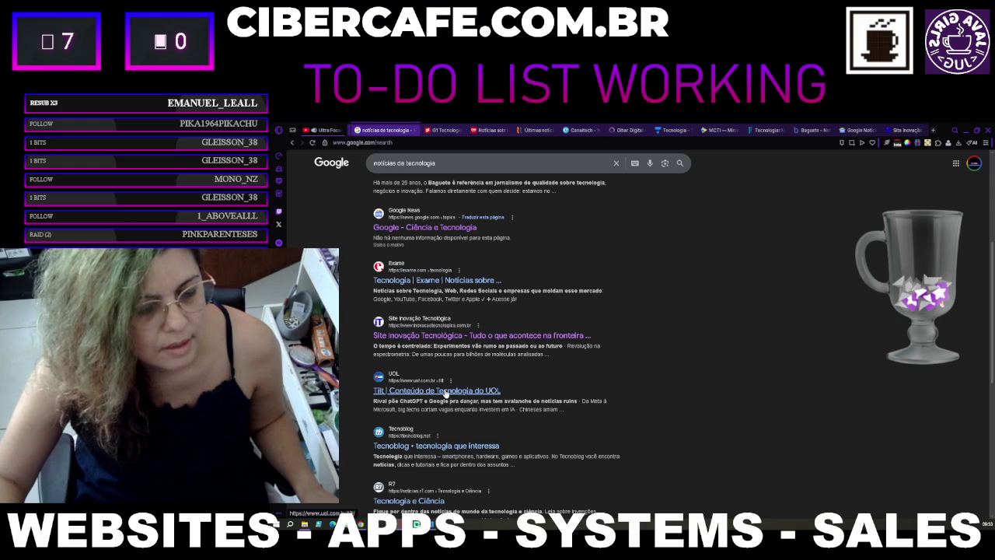
middle_click(446, 390)
scroll(446, 390, "down", 2)
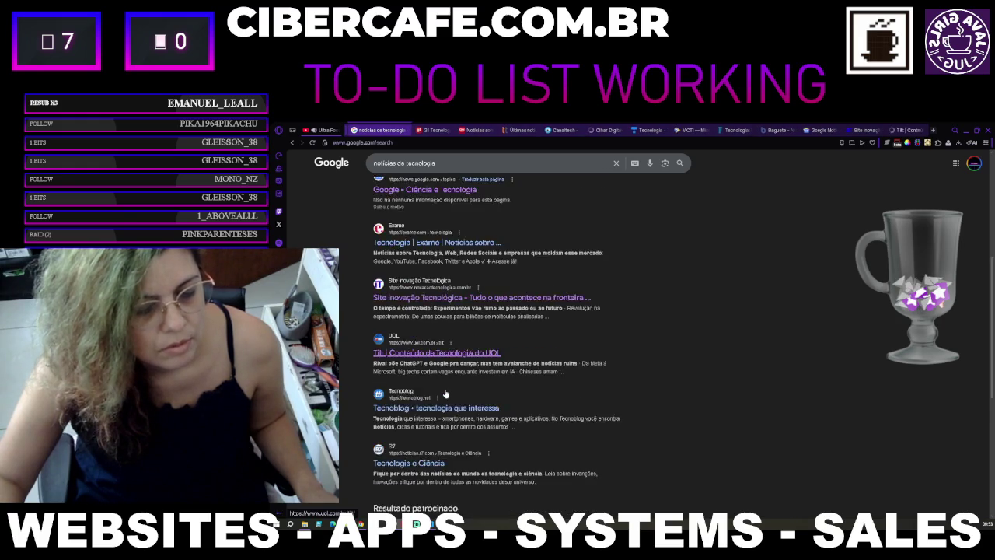
scroll(445, 390, "down", 2)
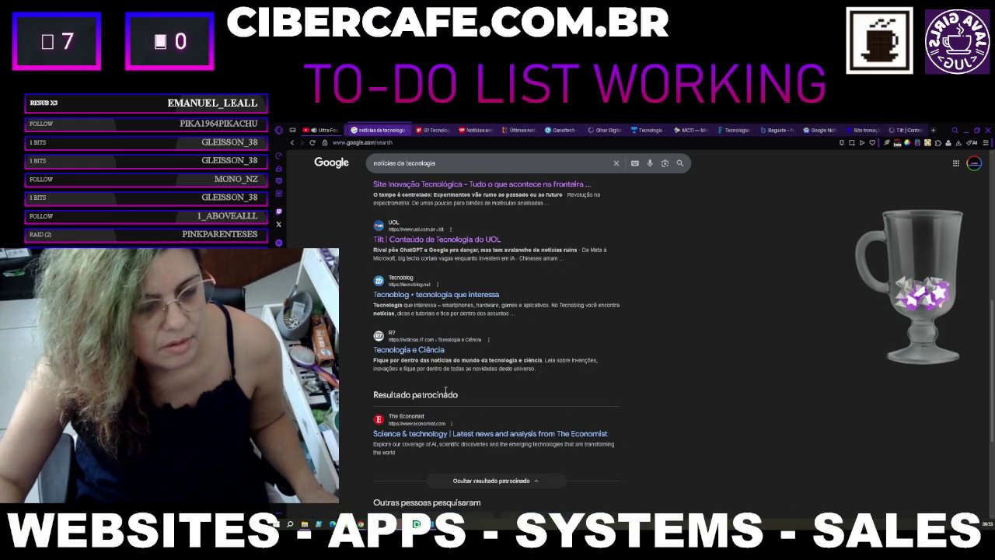
scroll(443, 405, "down", 5)
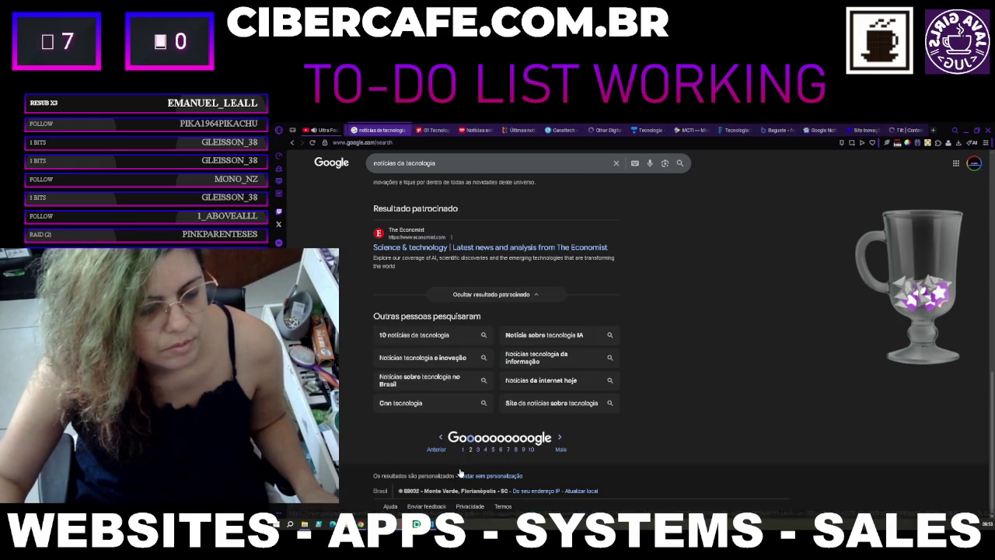
left_click(477, 451)
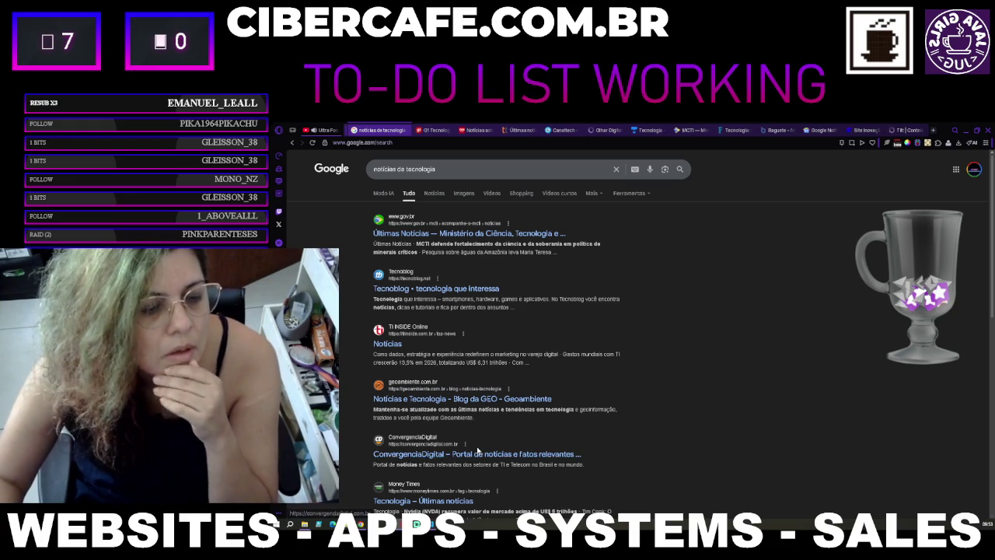
scroll(476, 450, "down", 1)
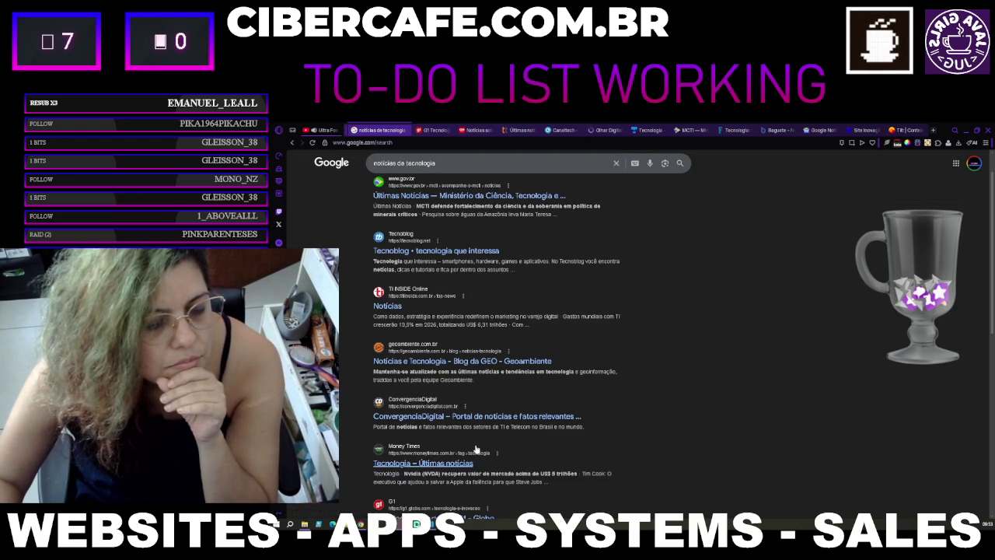
scroll(477, 449, "down", 3)
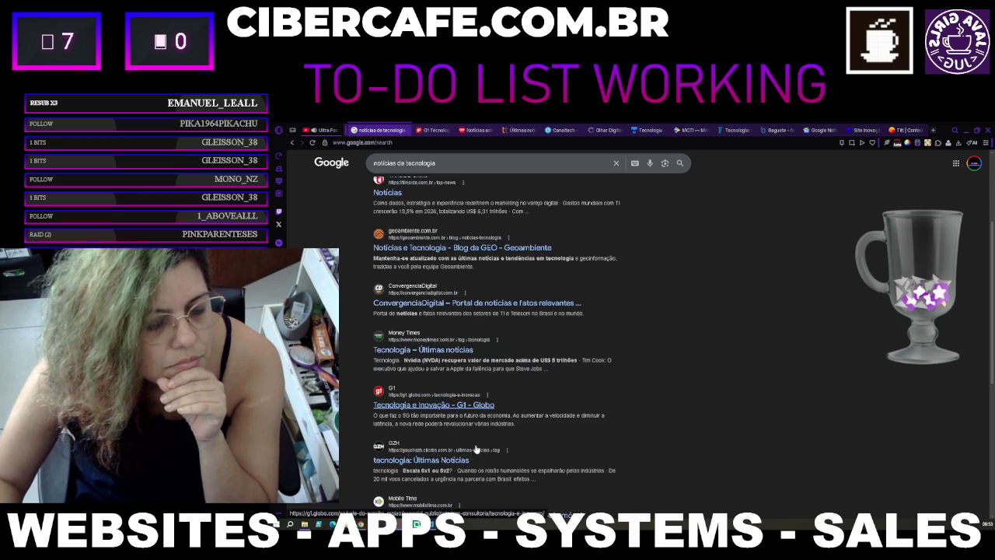
scroll(477, 448, "down", 4)
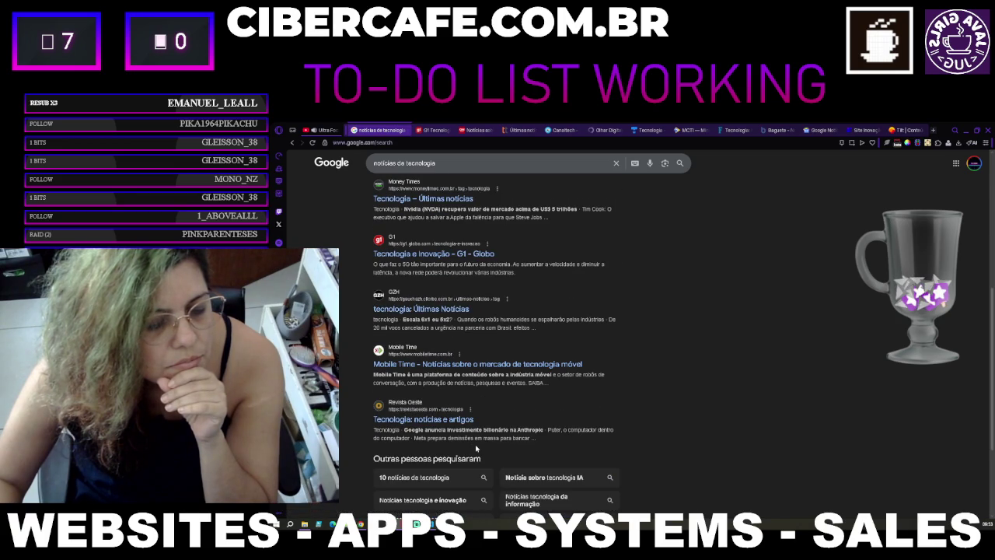
scroll(477, 448, "down", 3)
Step: Advance two pages further through the search results
left_click(486, 479)
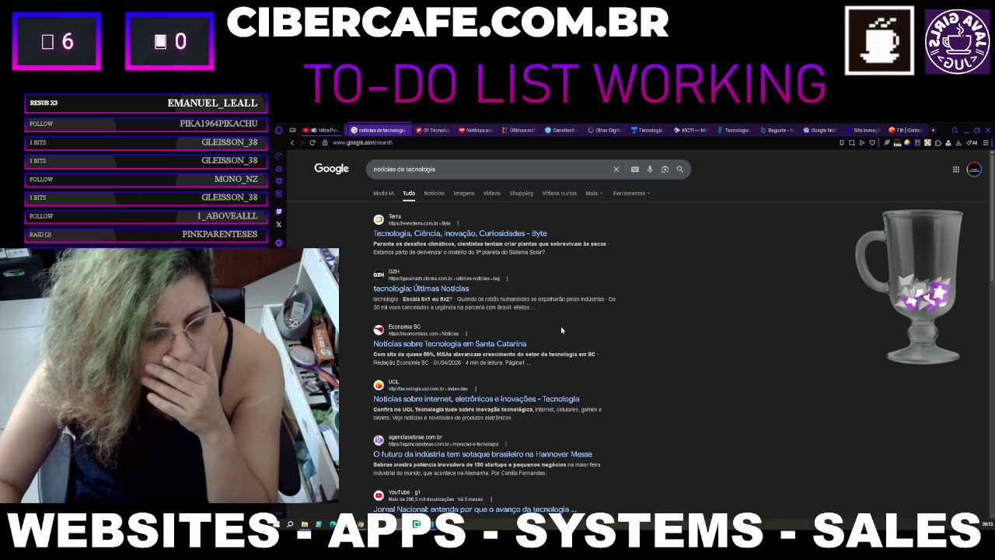
scroll(560, 328, "down", 2)
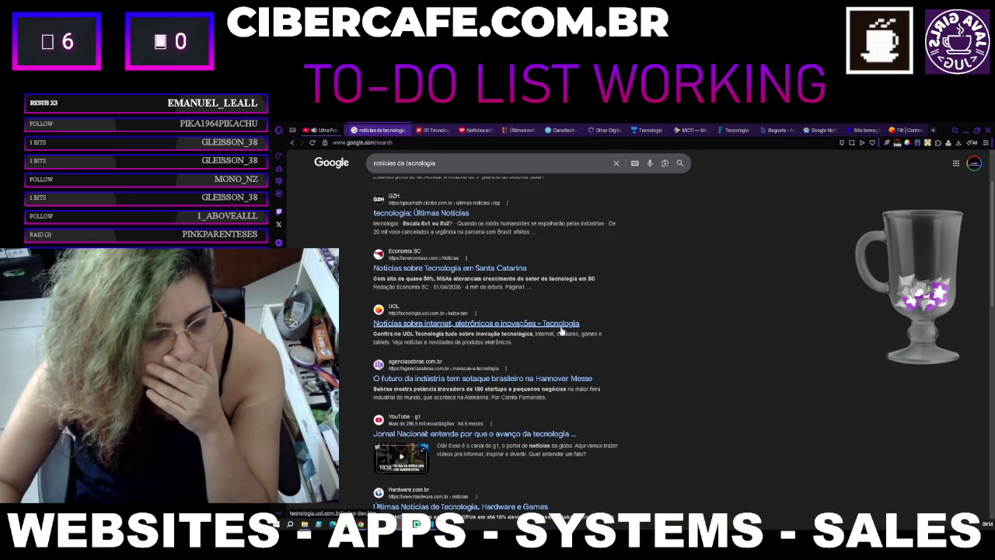
scroll(560, 330, "down", 2)
scroll(561, 330, "down", 2)
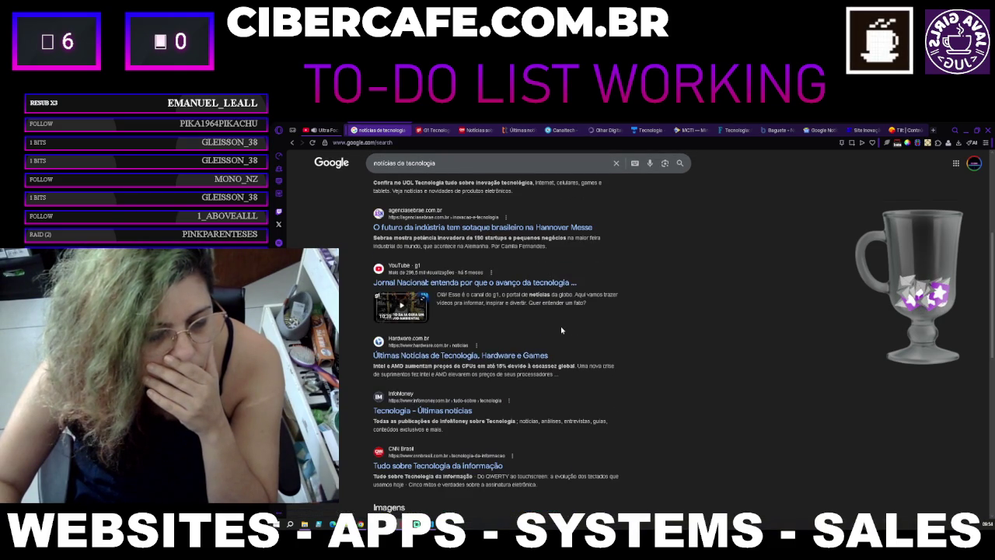
scroll(560, 330, "down", 6)
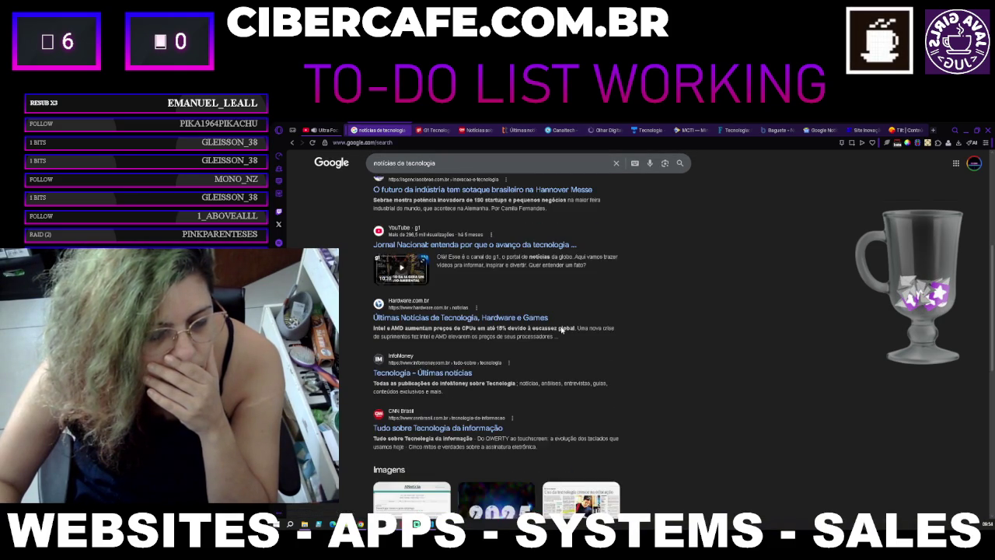
scroll(535, 387, "down", 6)
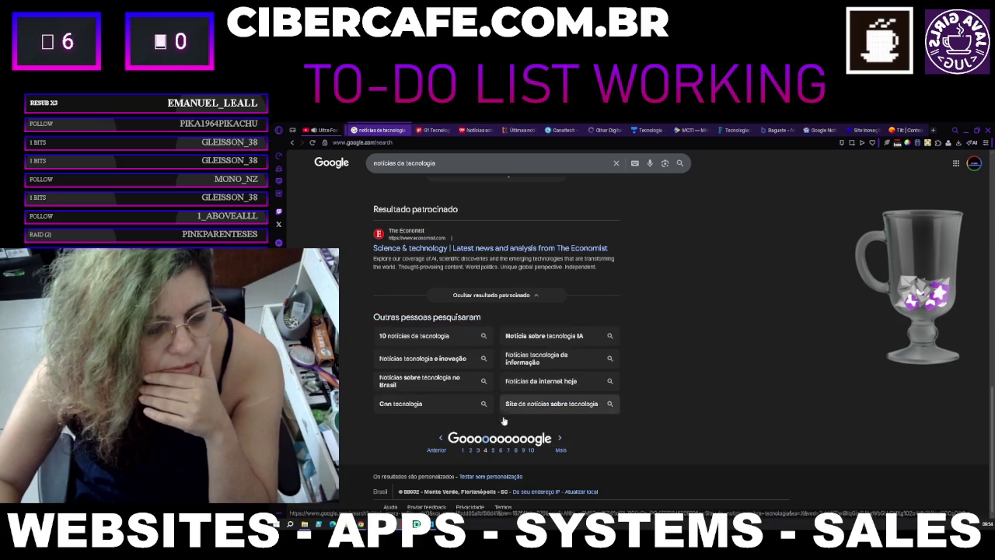
left_click(493, 451)
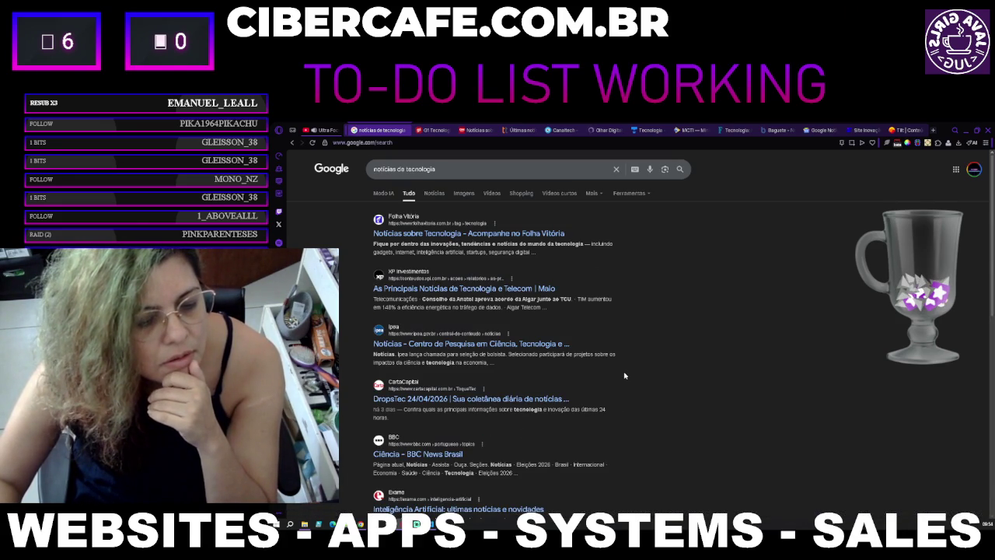
Step: Open the Ipea and BBC News Brasil results in background tabs, then go to the next page
middle_click(471, 345)
scroll(715, 390, "down", 2)
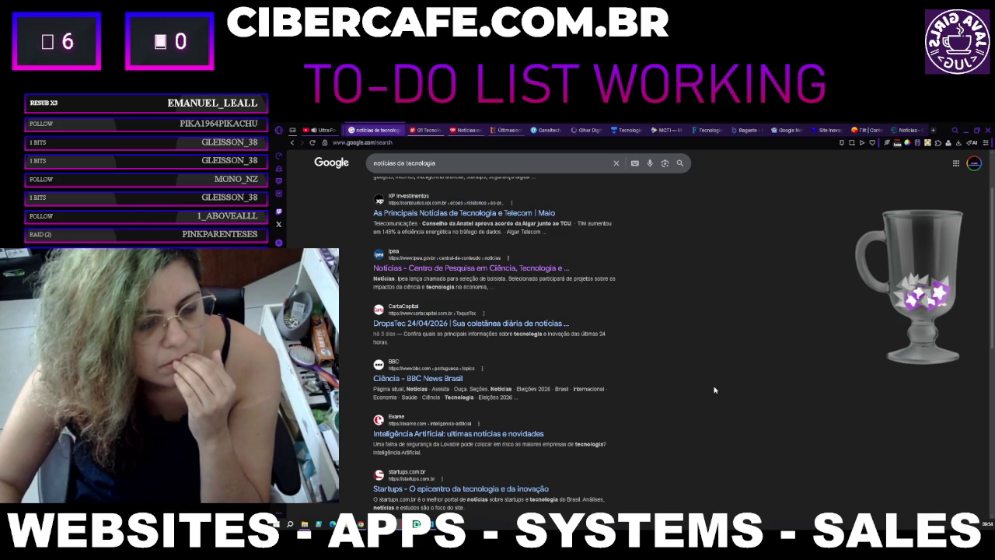
middle_click(426, 379)
scroll(467, 379, "down", 2)
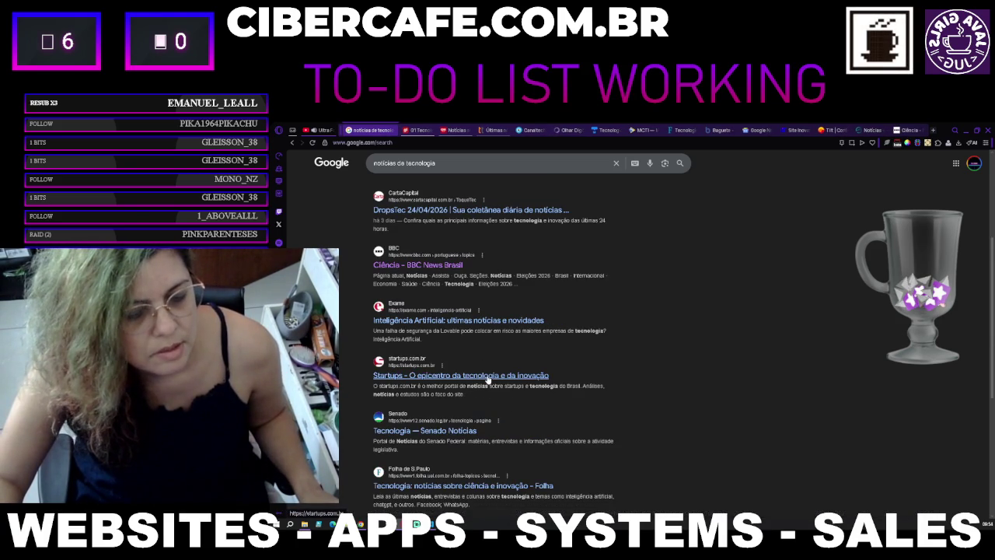
scroll(489, 380, "down", 5)
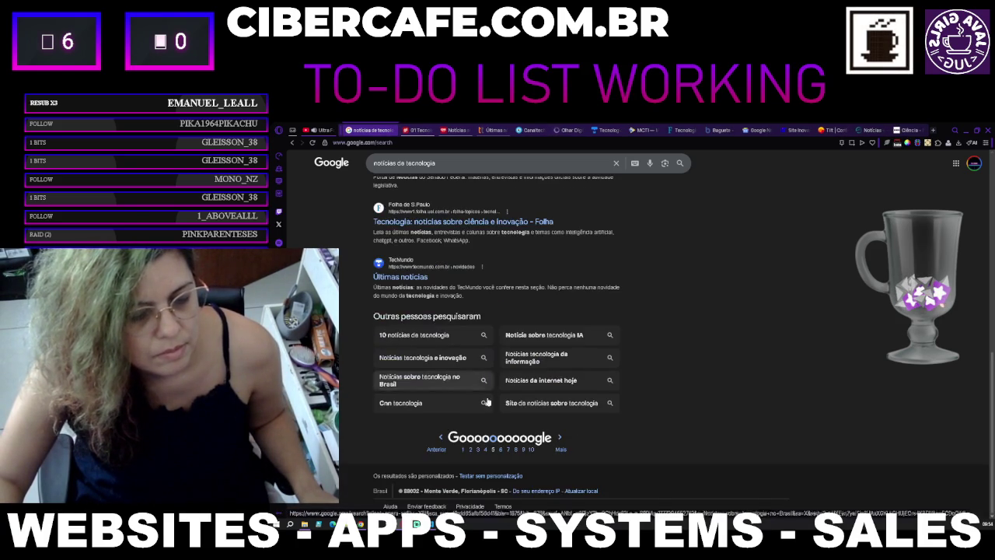
left_click(523, 449)
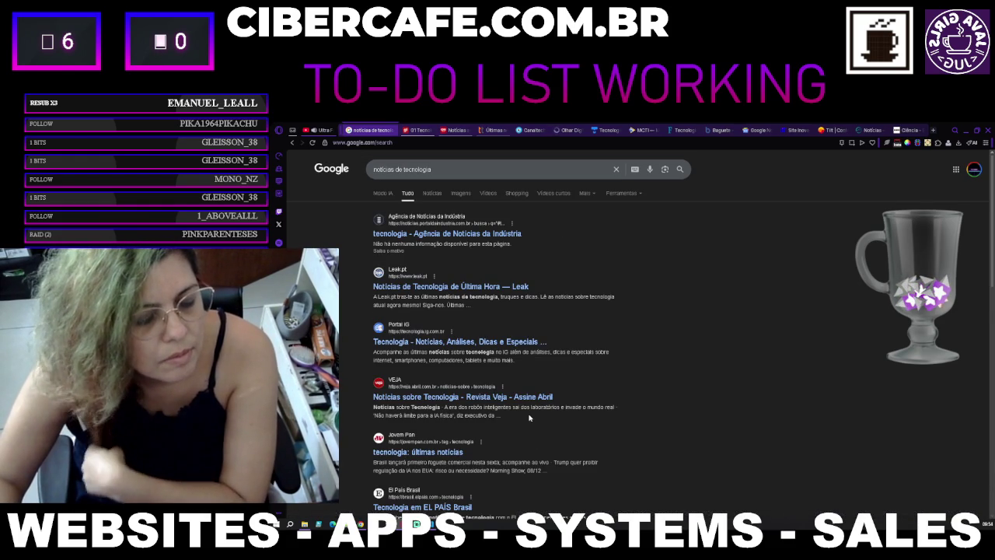
Step: Open The Economist result in a background tab
scroll(528, 418, "down", 2)
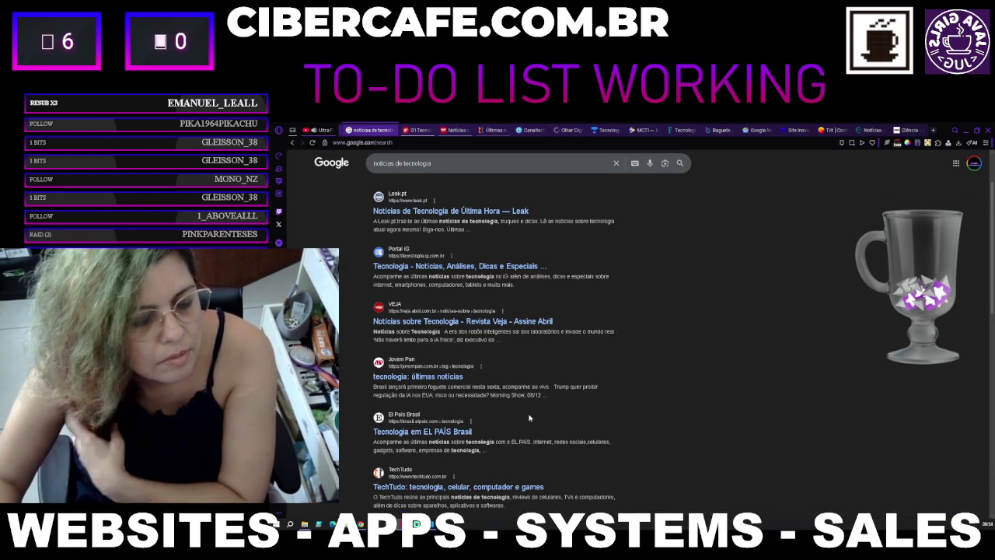
scroll(529, 417, "down", 2)
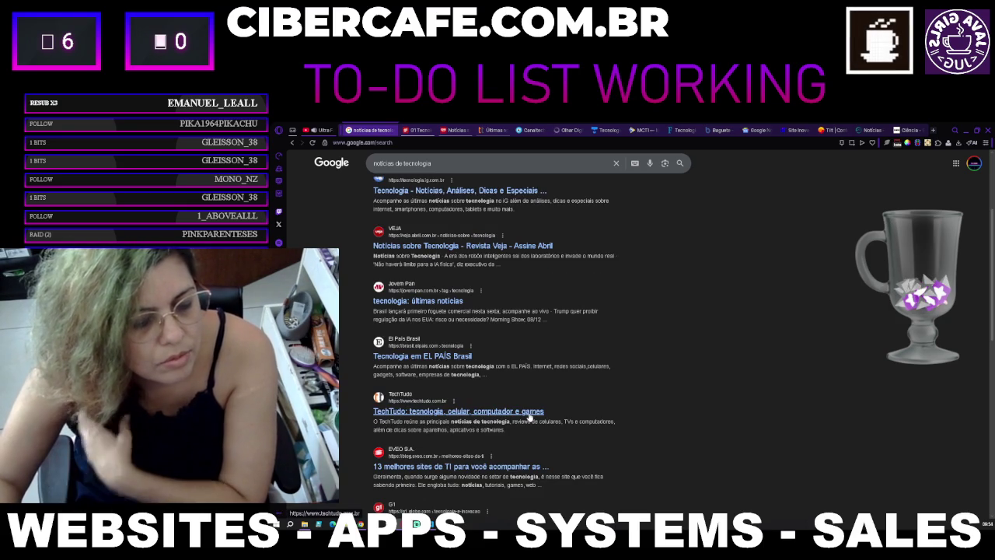
scroll(528, 418, "down", 4)
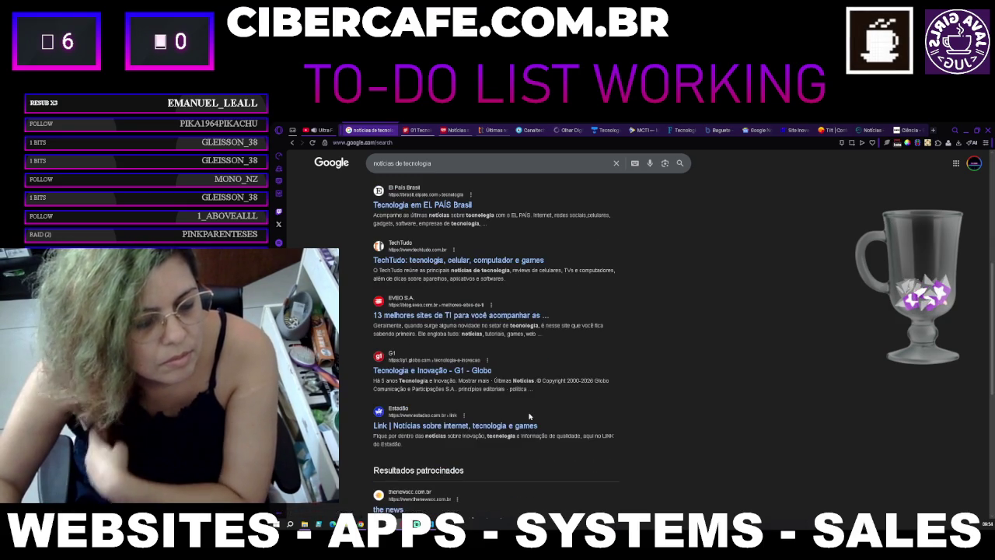
scroll(529, 418, "down", 3)
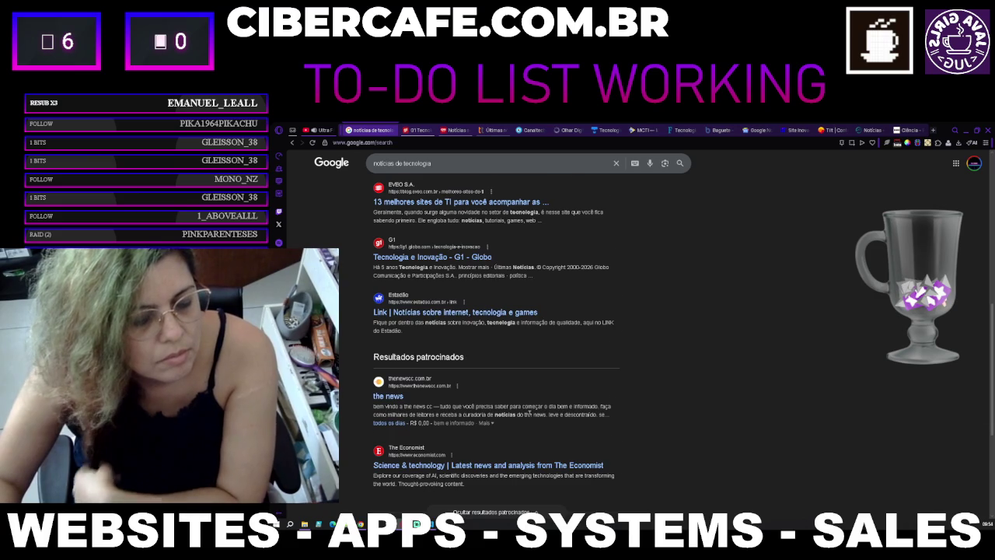
scroll(529, 415, "down", 2)
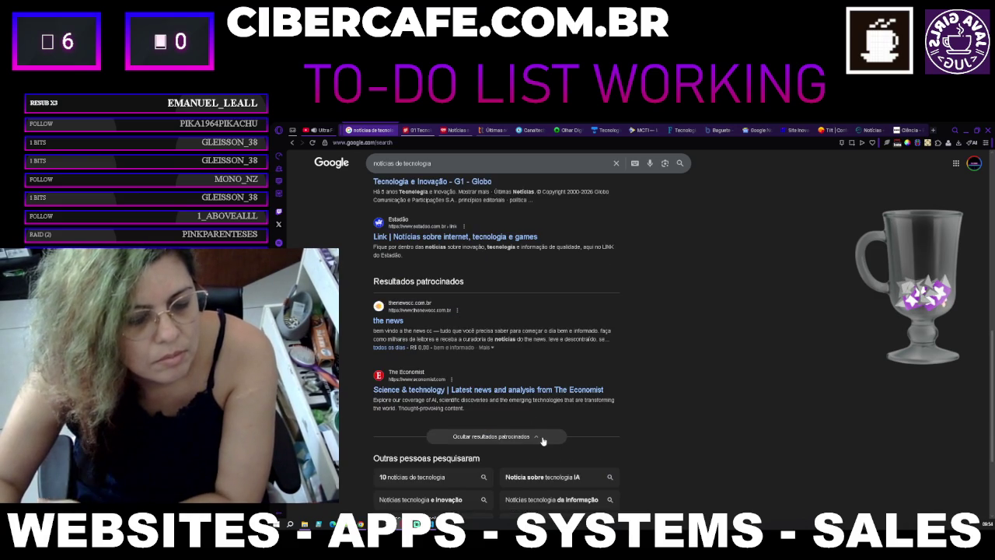
middle_click(406, 395)
Step: Jump to results page 7, then on to the following page
scroll(498, 451, "down", 2)
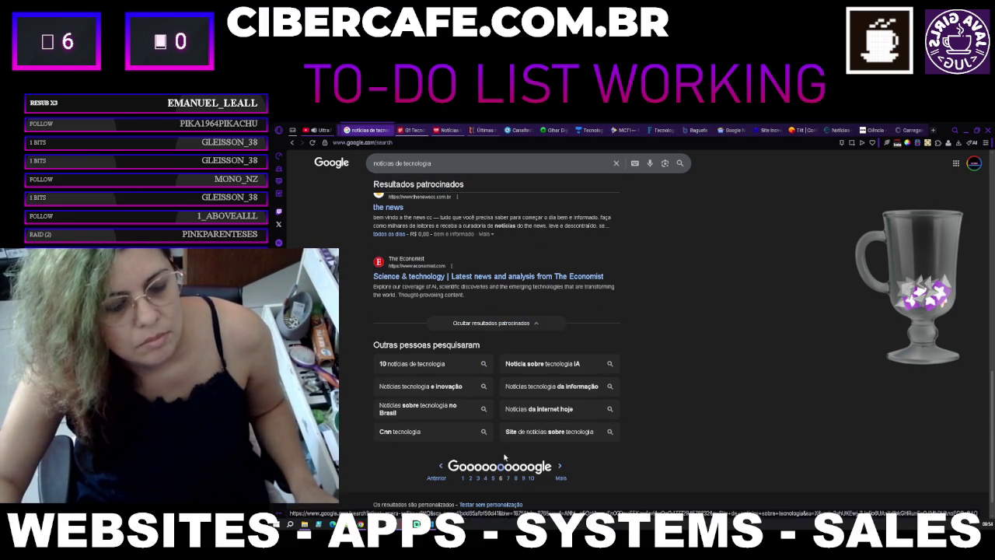
left_click(507, 481)
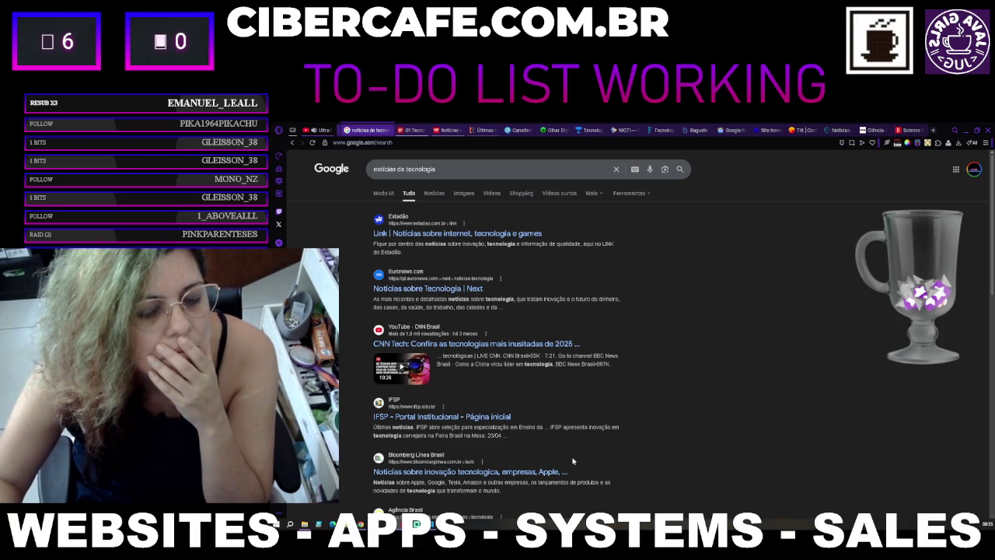
scroll(573, 461, "down", 2)
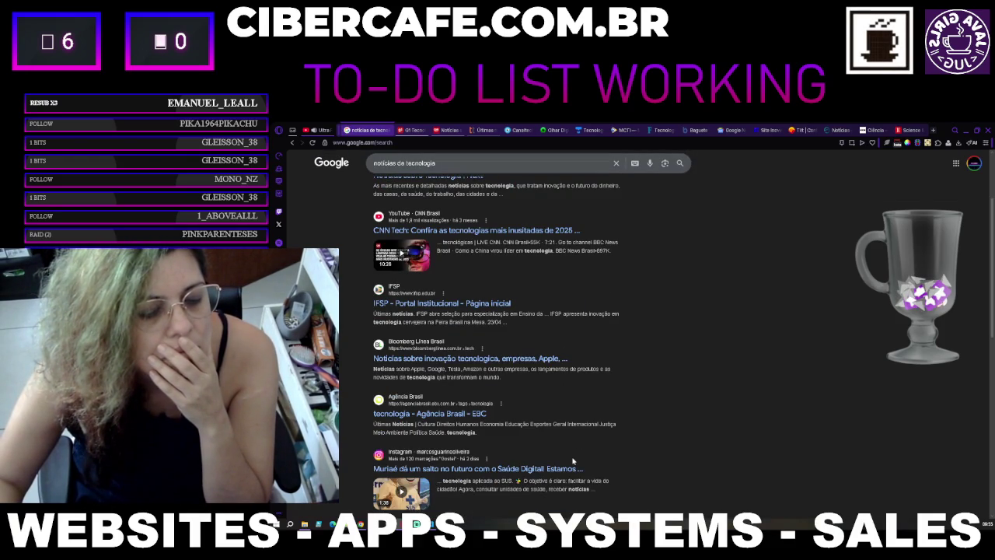
scroll(573, 461, "down", 1)
scroll(573, 461, "down", 1)
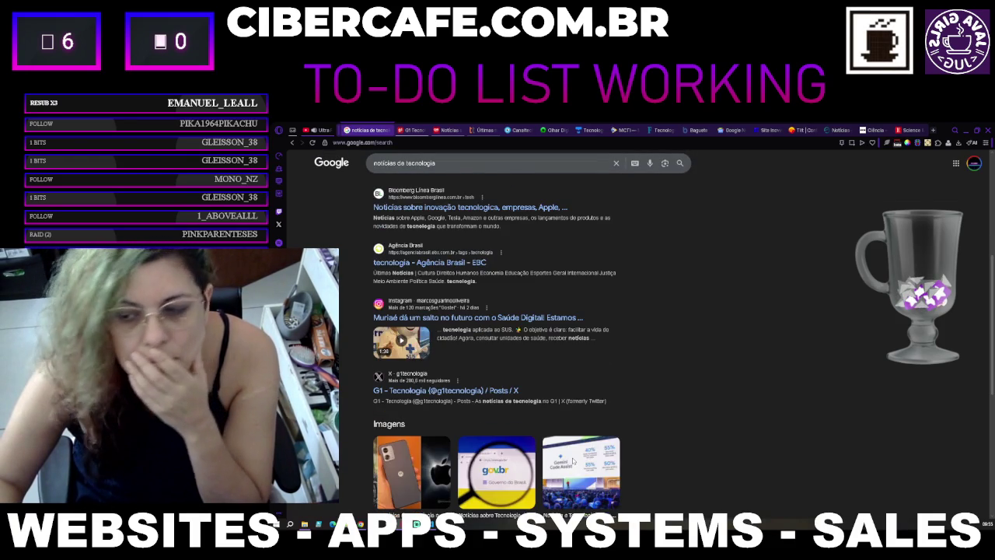
scroll(573, 462, "down", 1)
scroll(573, 461, "down", 1)
scroll(573, 461, "down", 3)
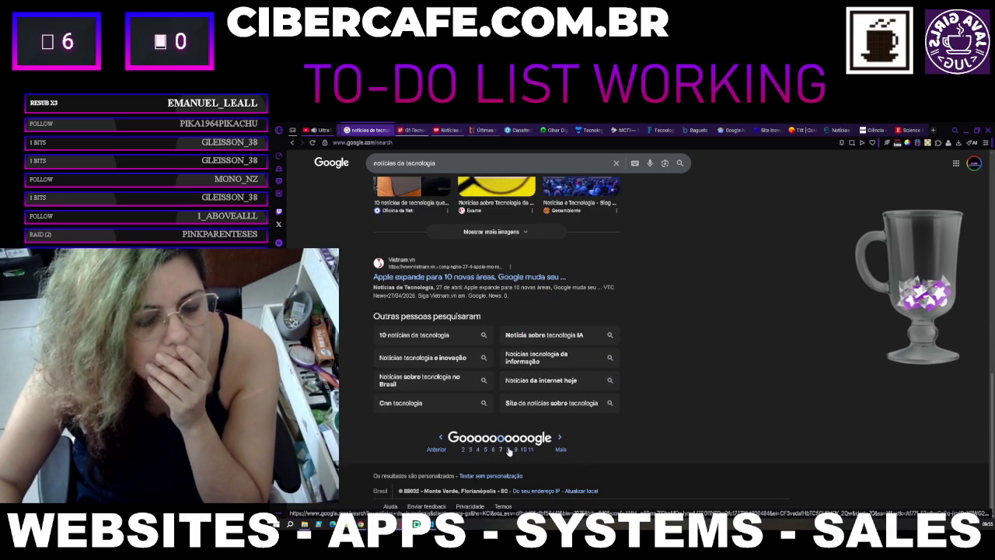
left_click(560, 442)
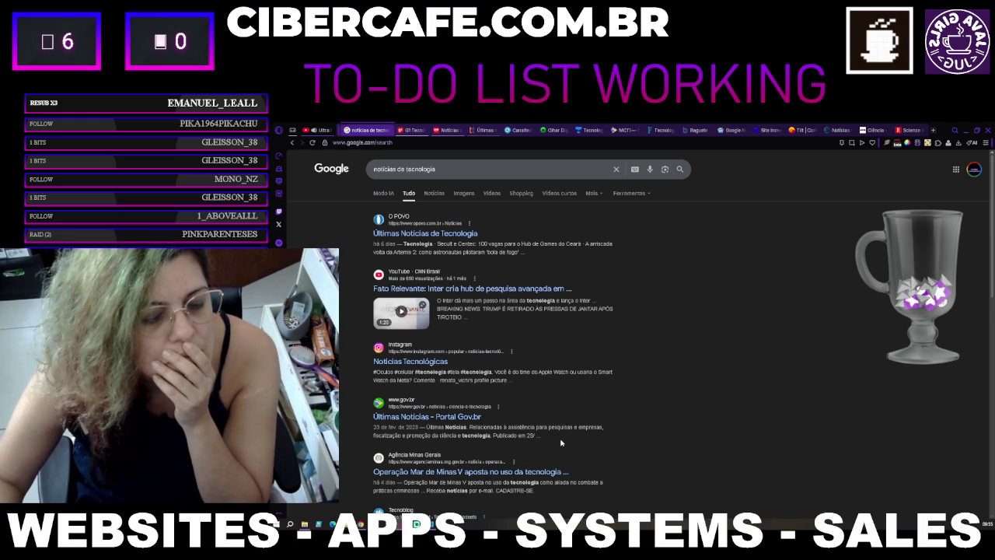
Step: Advance to the page listing Jornal do Brasil, Mundo Conectado, Exame and A Gazeta
scroll(561, 442, "down", 2)
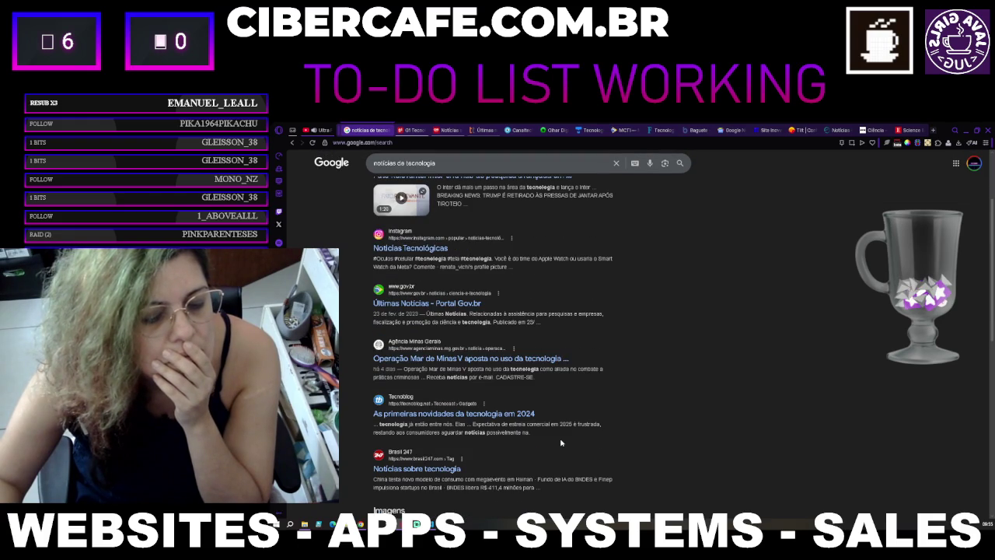
scroll(561, 442, "down", 5)
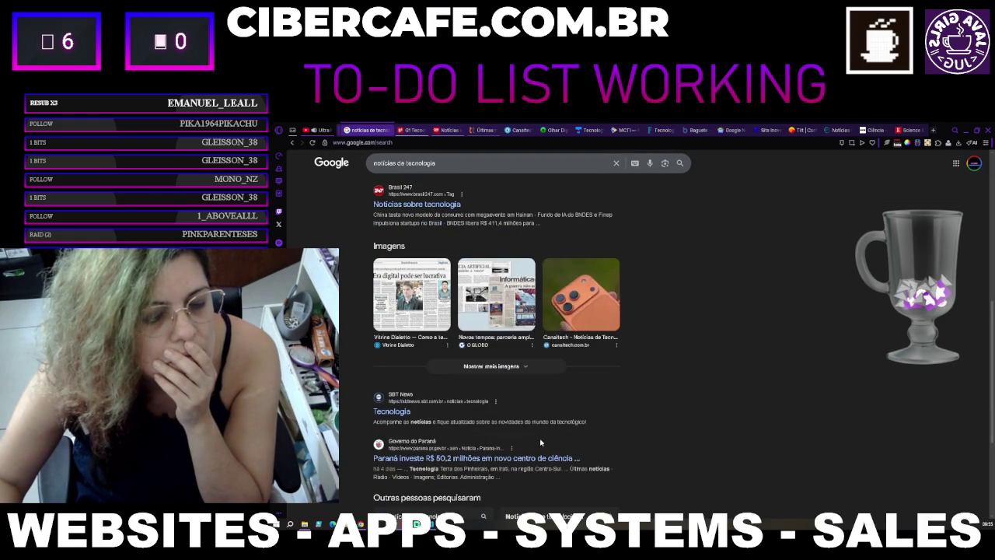
scroll(526, 454, "down", 3)
left_click(526, 451)
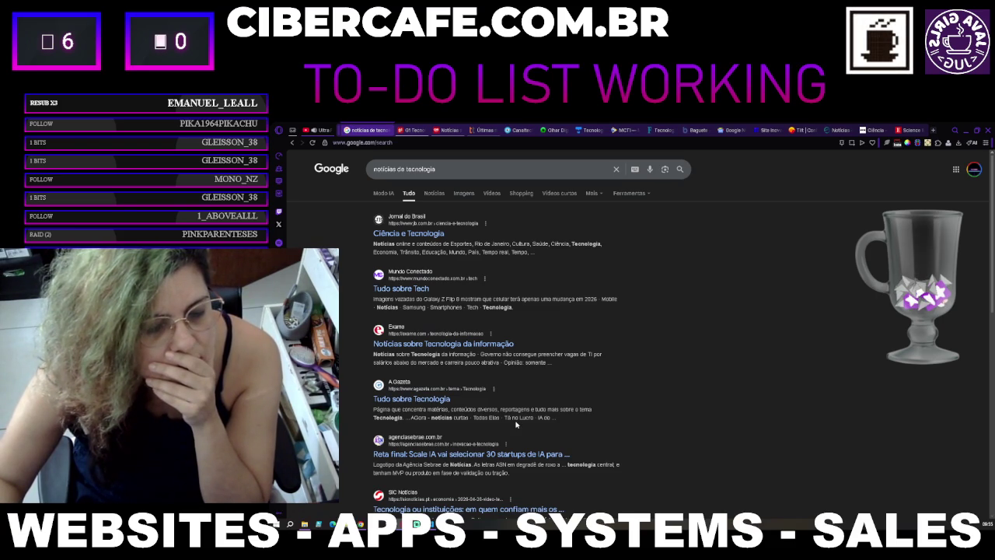
Step: Open Exame's Notícias sobre Tecnologia da informação result in a new tab
right_click(427, 348)
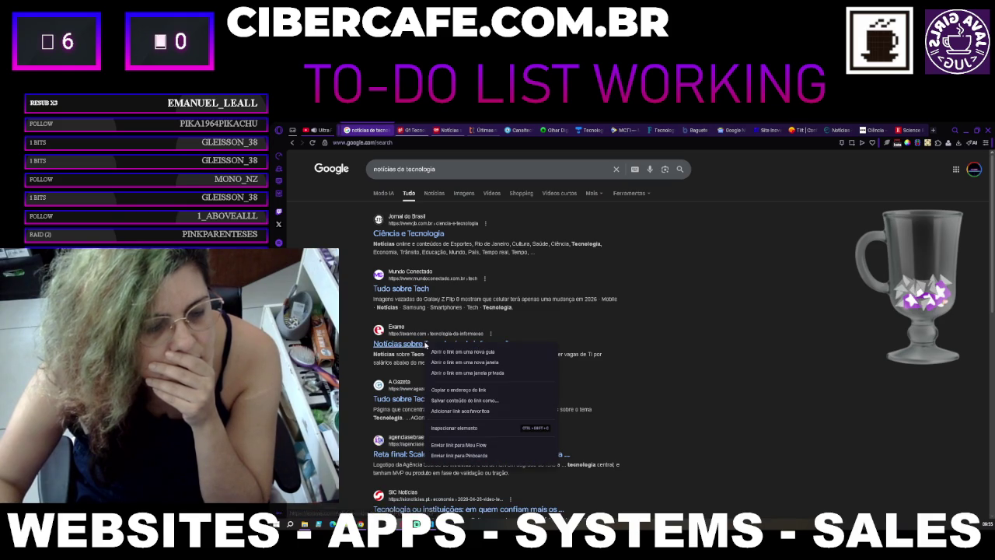
left_click(450, 355)
scroll(450, 355, "down", 3)
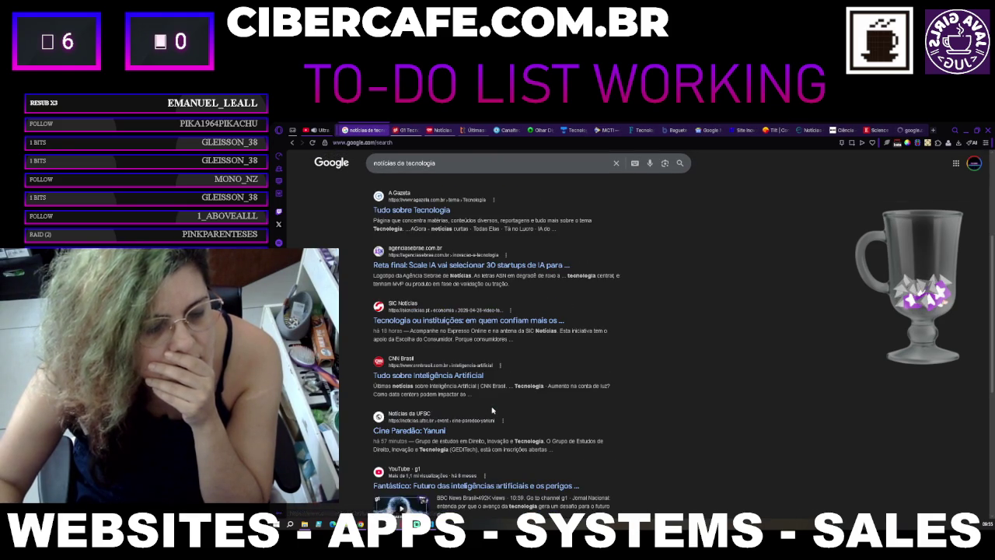
scroll(493, 410, "down", 3)
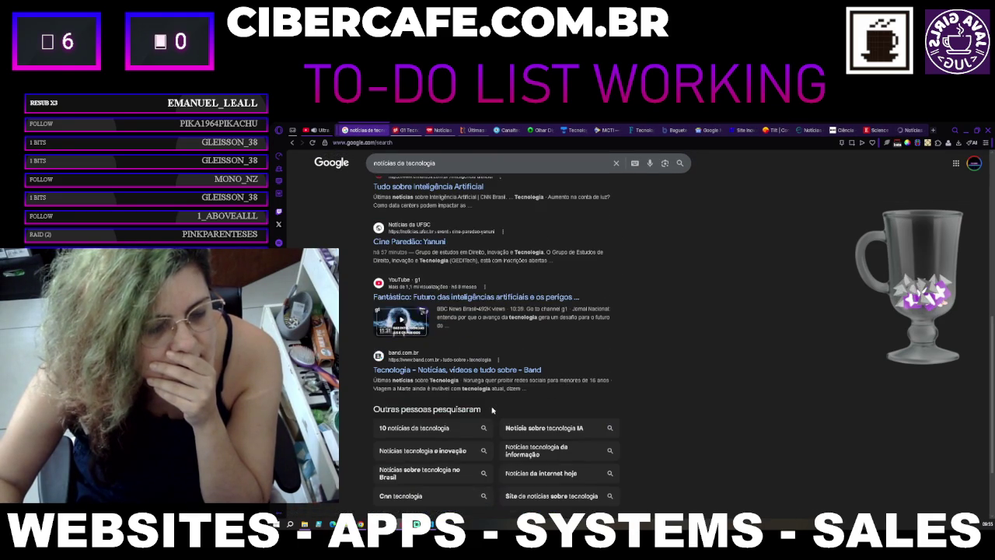
scroll(493, 409, "down", 2)
Step: Jump to results page 10, then switch to the G1 Tecnologia tab
left_click(510, 450)
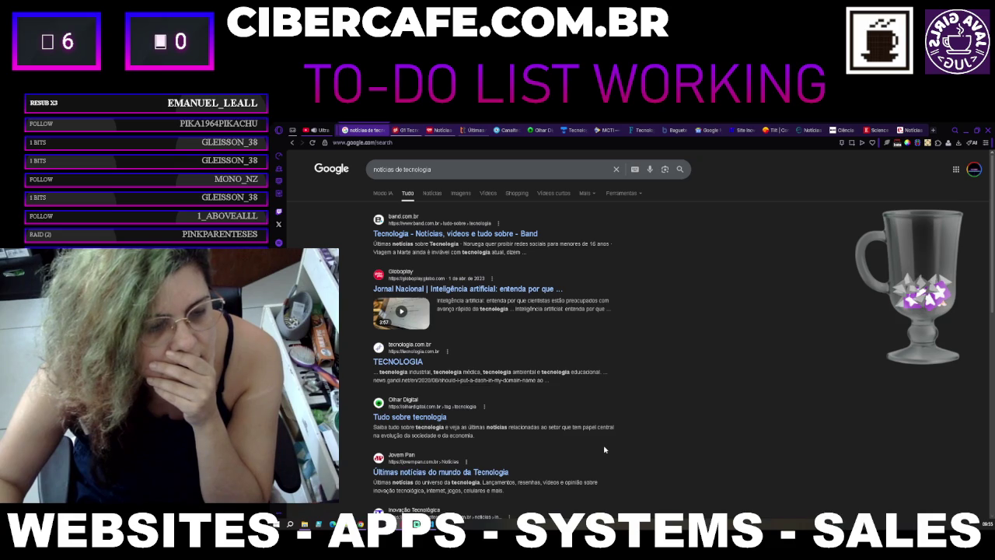
scroll(605, 450, "down", 1)
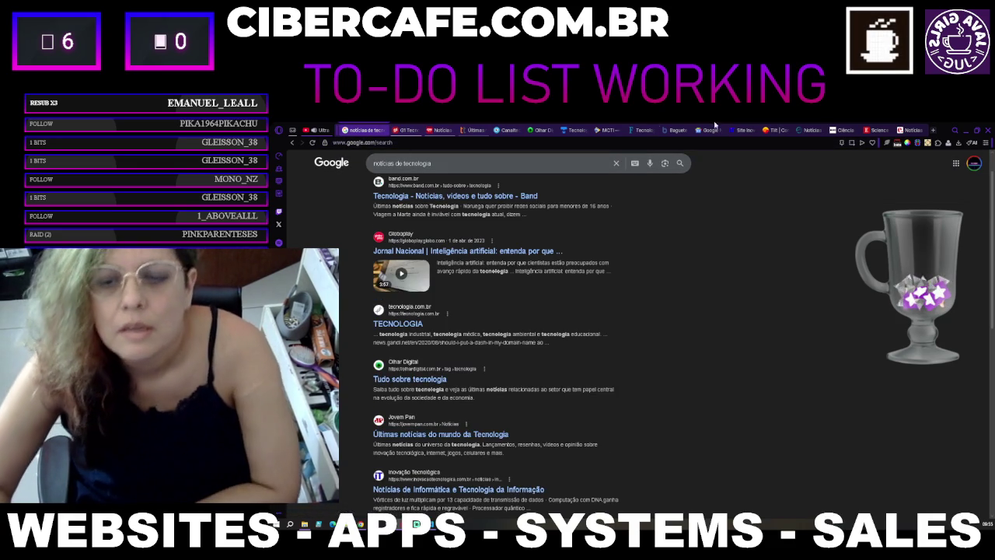
scroll(506, 310, "down", 3)
scroll(506, 310, "down", 2)
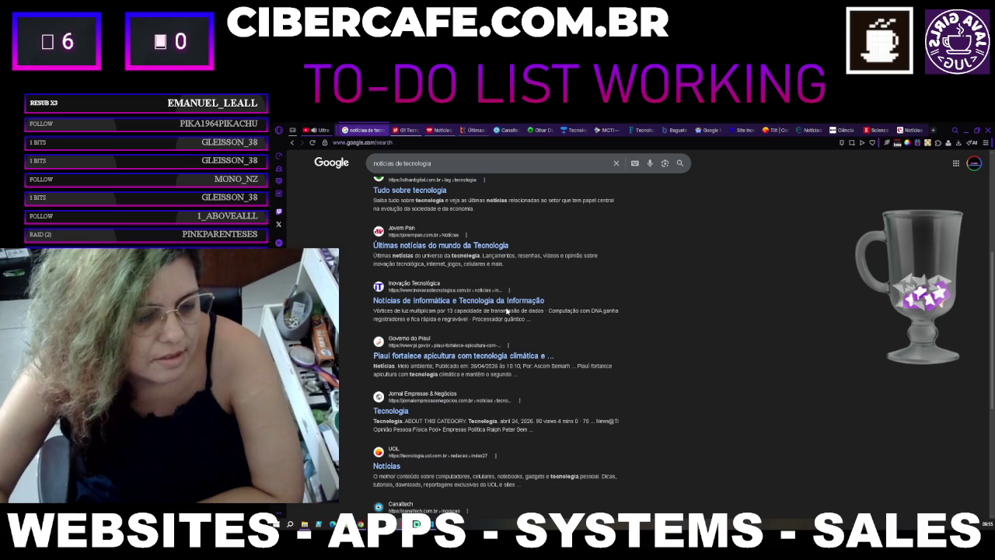
scroll(507, 309, "down", 2)
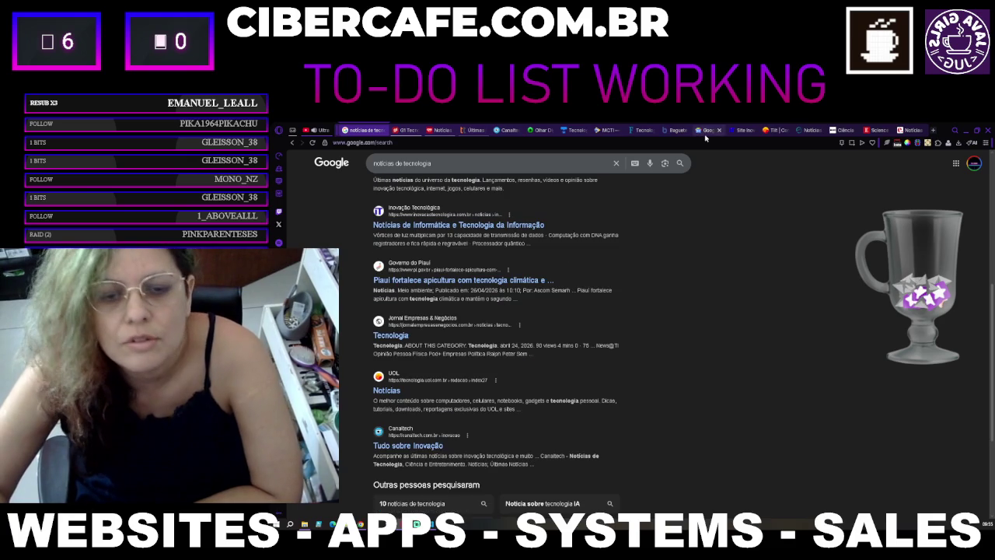
left_click(403, 130)
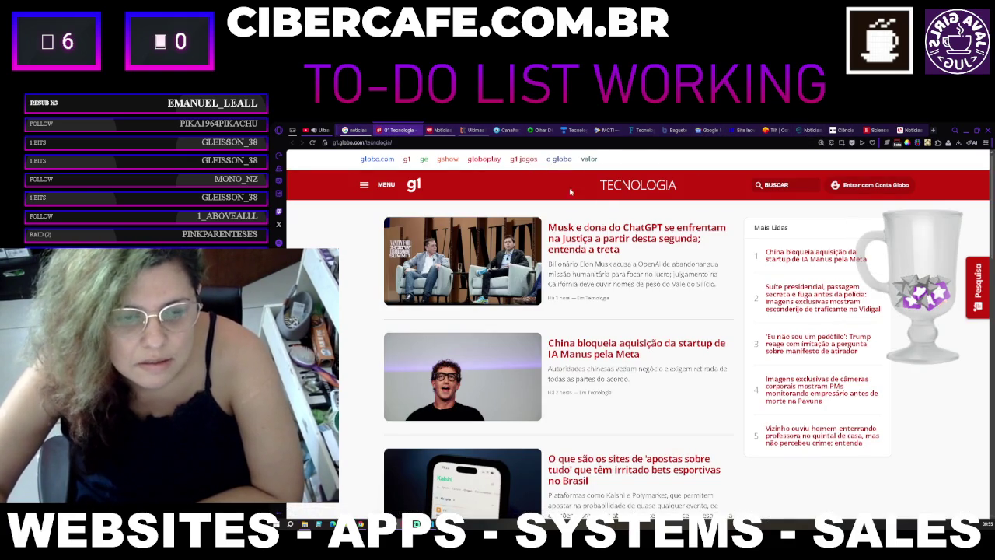
Step: Sign in to CNN Brasil Tech with the Google account and subscribe to its notifications
left_click(434, 130)
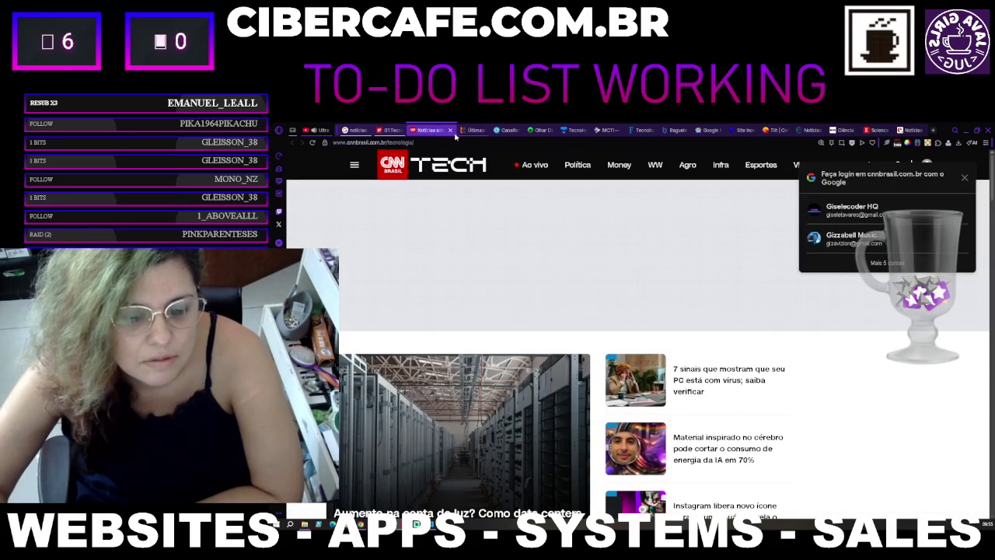
left_click(894, 217)
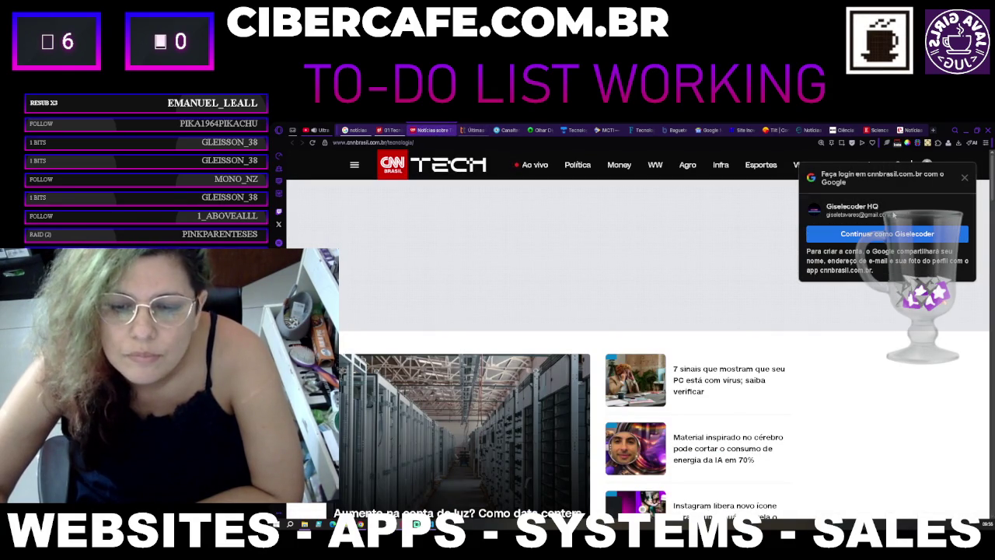
left_click(864, 241)
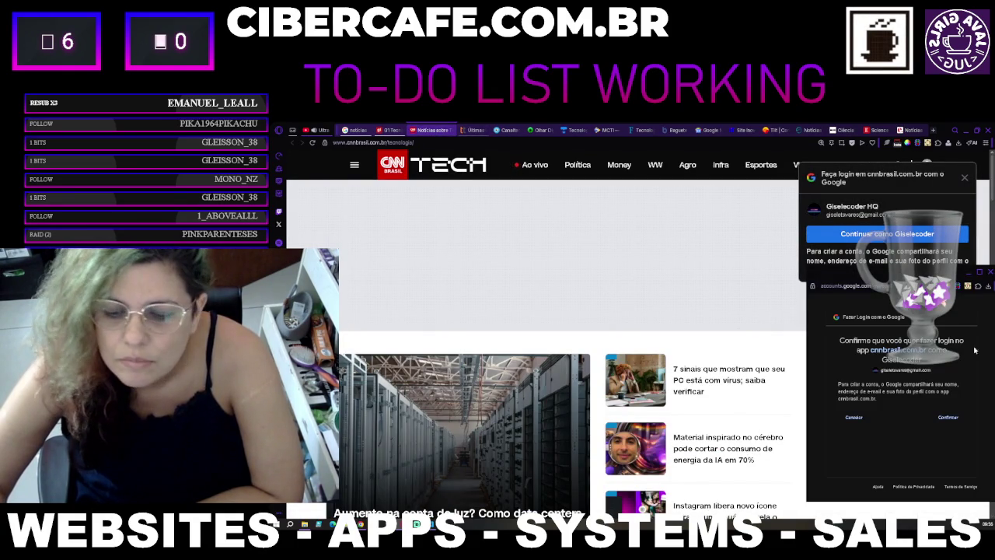
left_click(955, 416)
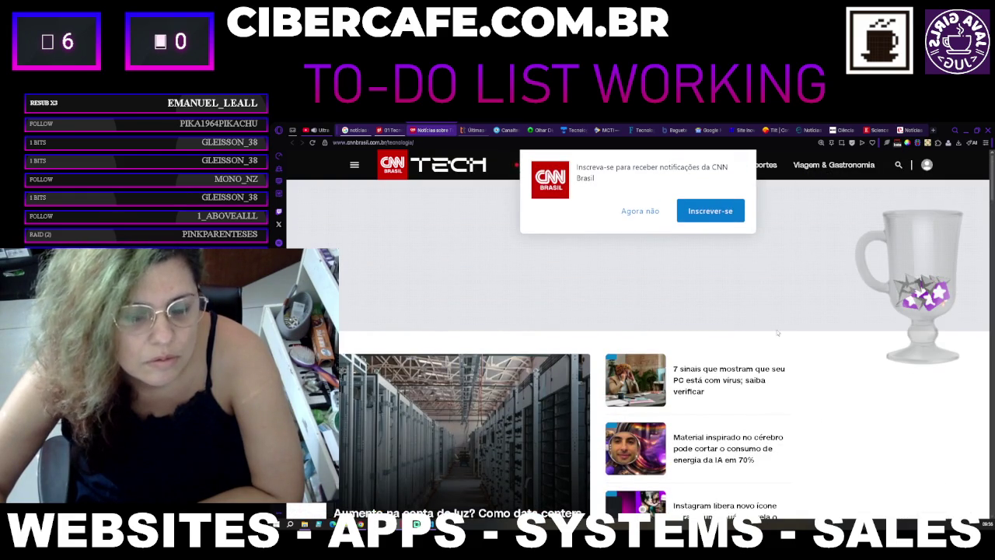
left_click(707, 209)
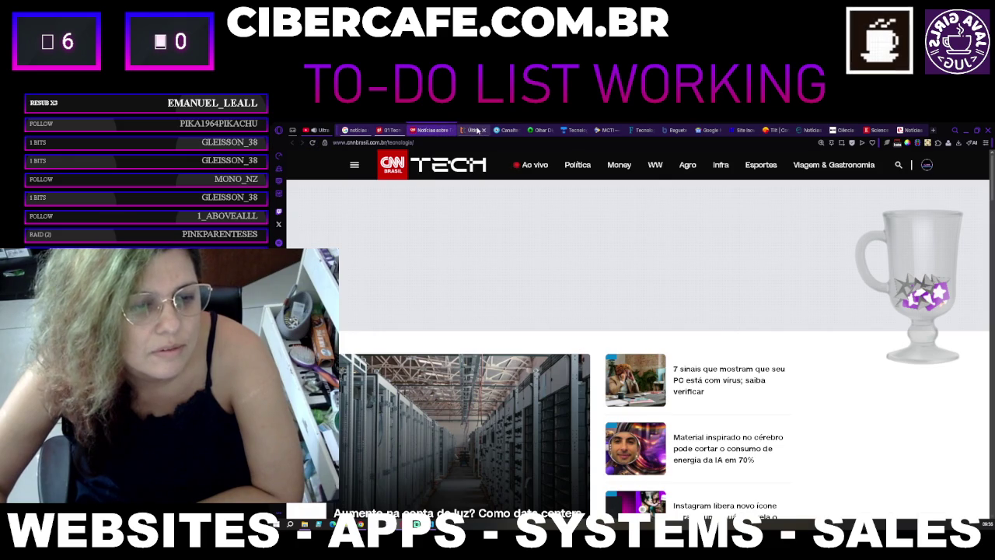
left_click(476, 130)
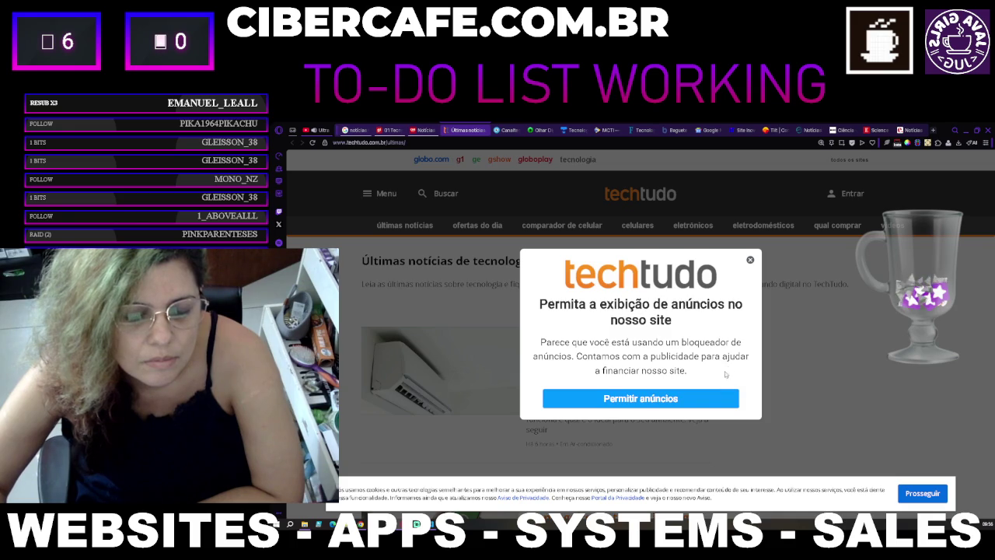
left_click(669, 398)
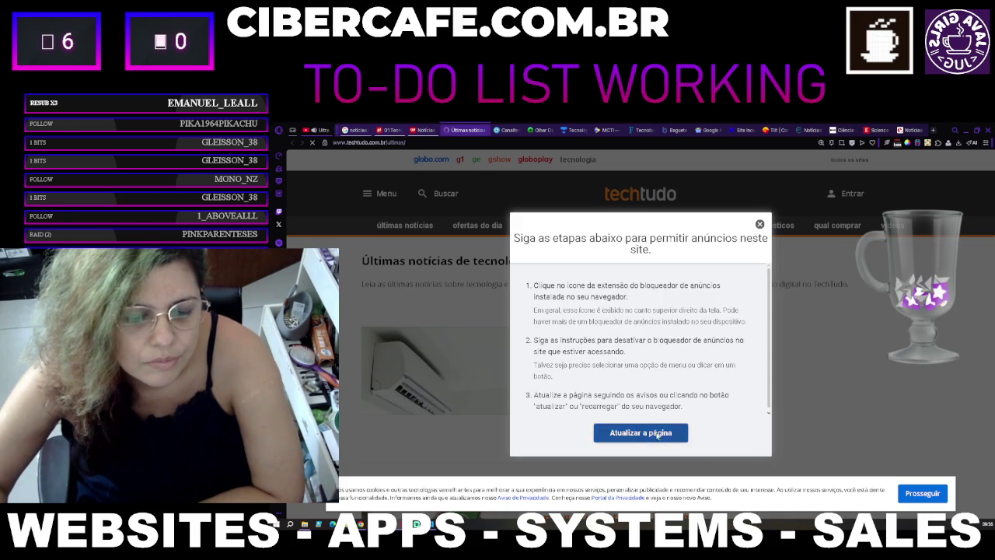
left_click(657, 434)
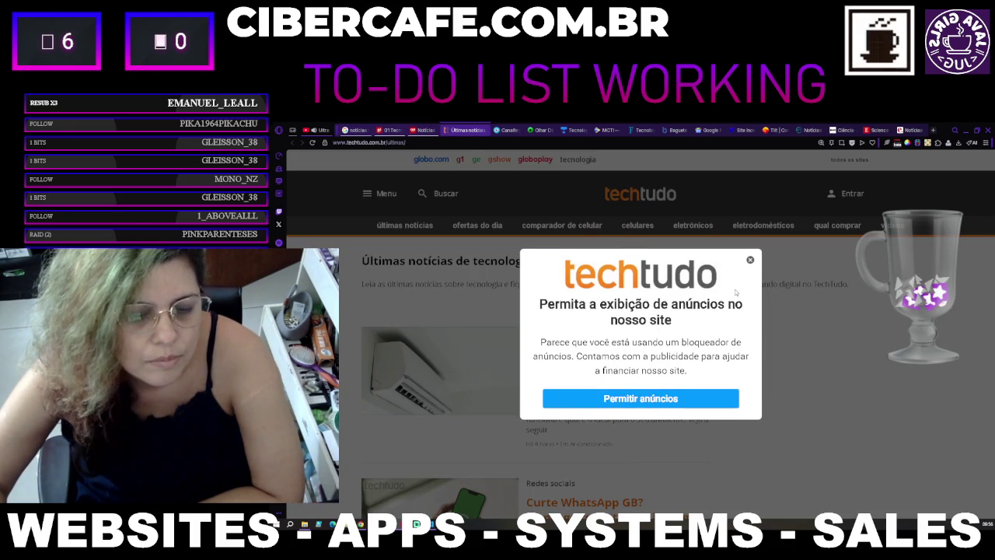
left_click(716, 395)
left_click(679, 431)
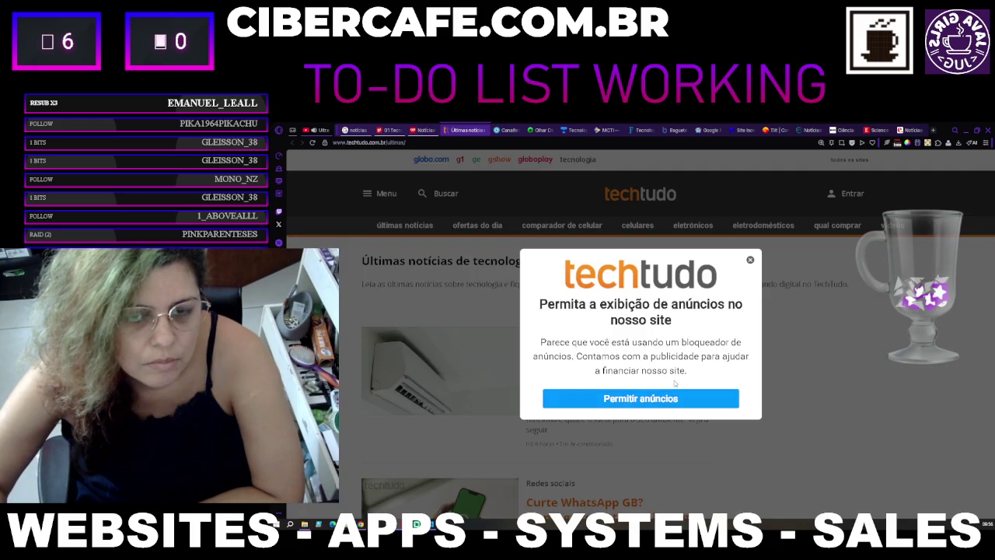
left_click(750, 260)
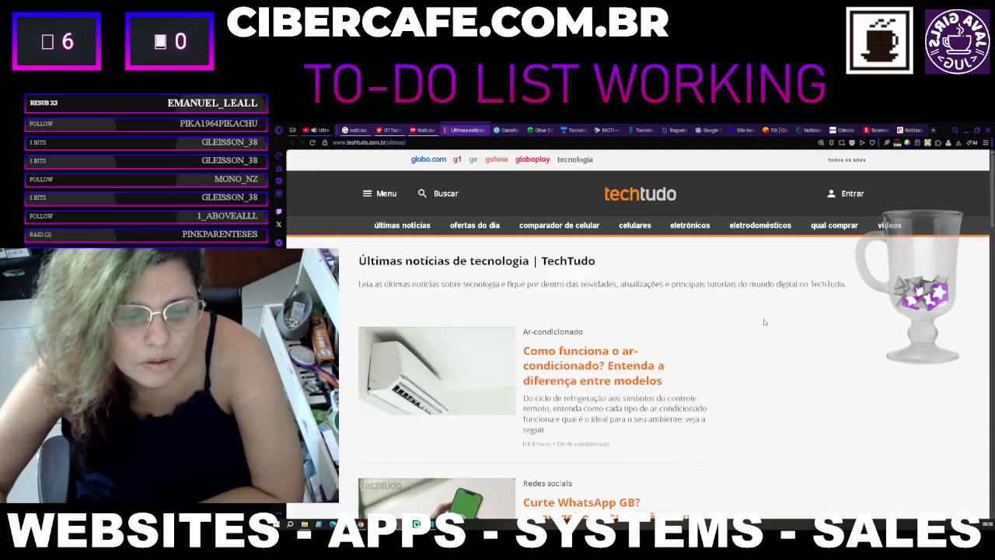
scroll(765, 322, "down", 3)
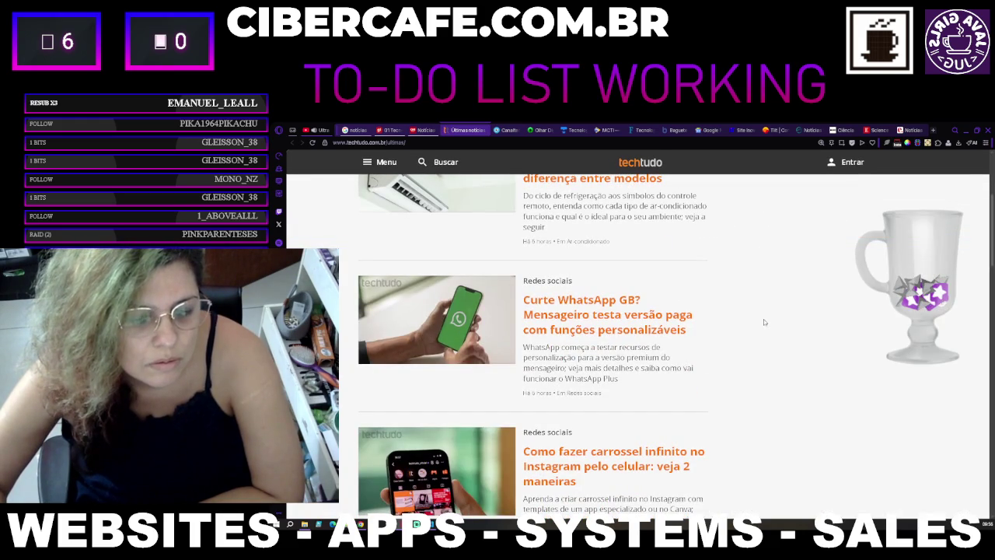
scroll(764, 322, "up", 3)
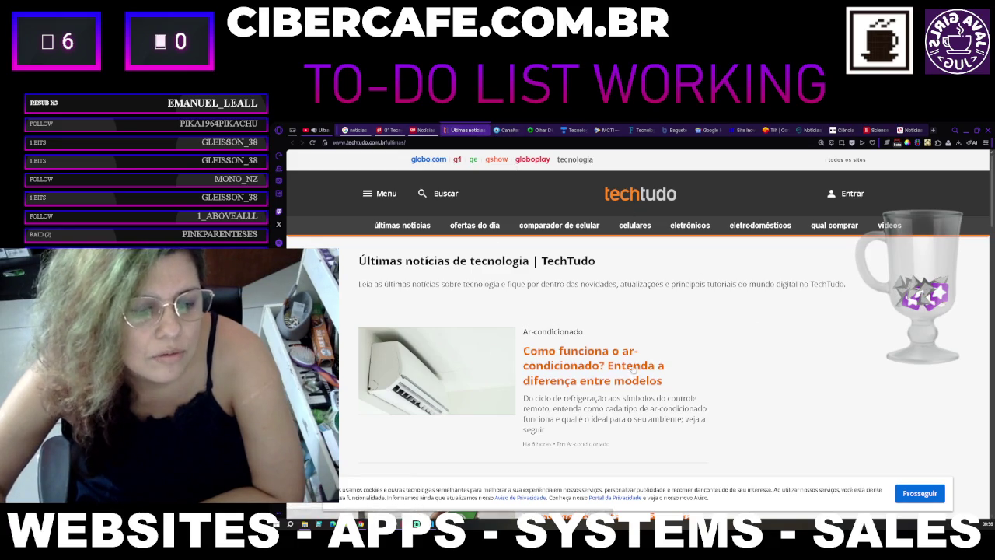
scroll(650, 376, "down", 5)
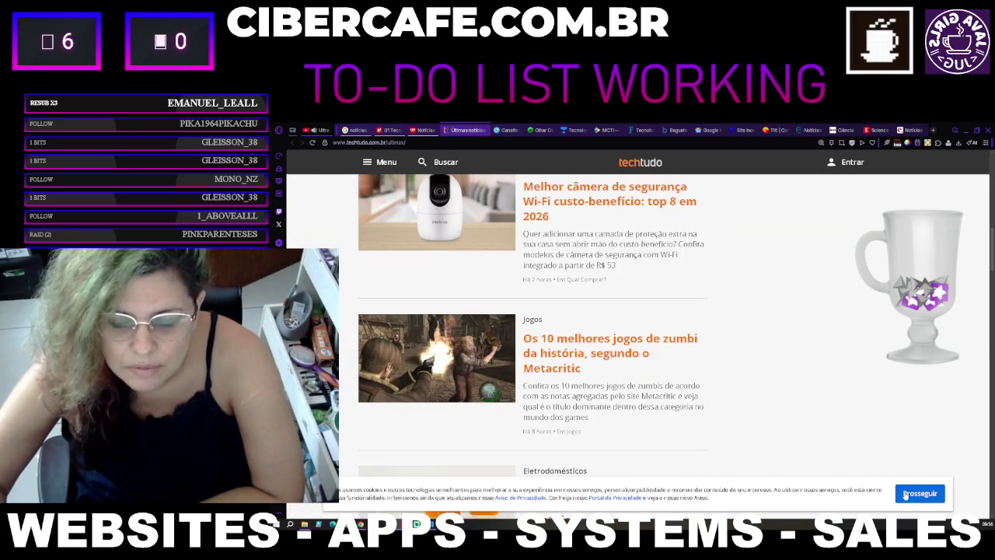
scroll(725, 429, "down", 2)
scroll(700, 425, "up", 8)
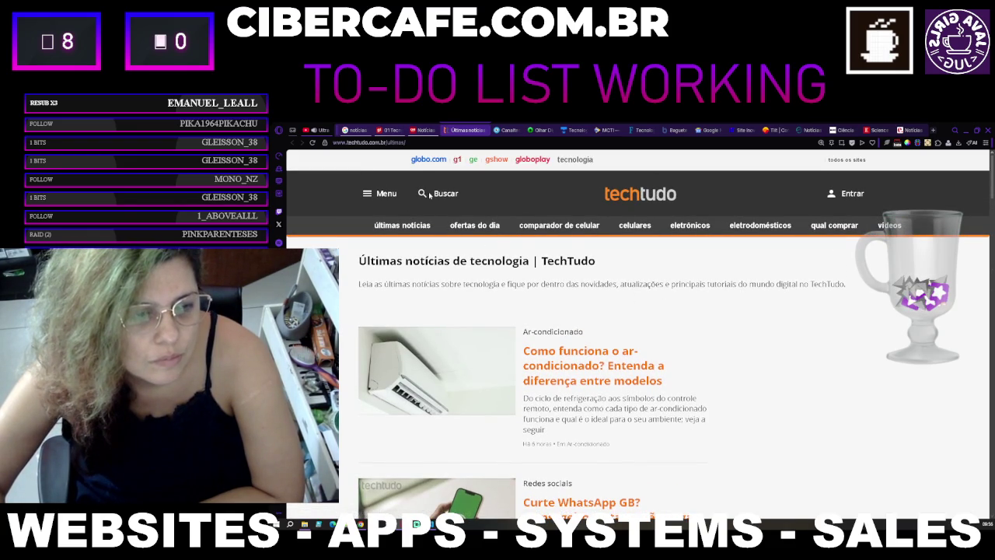
scroll(593, 321, "down", 10)
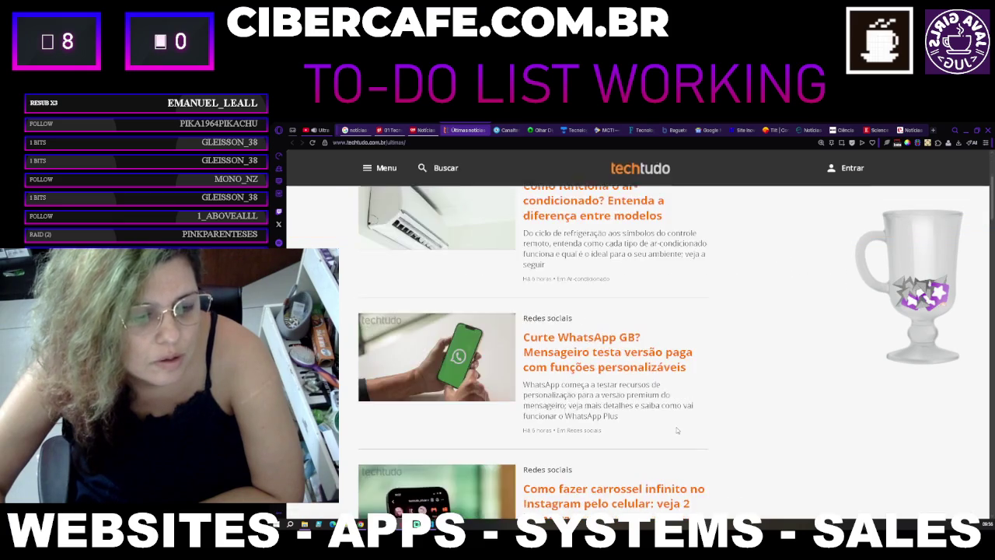
scroll(677, 428, "down", 3)
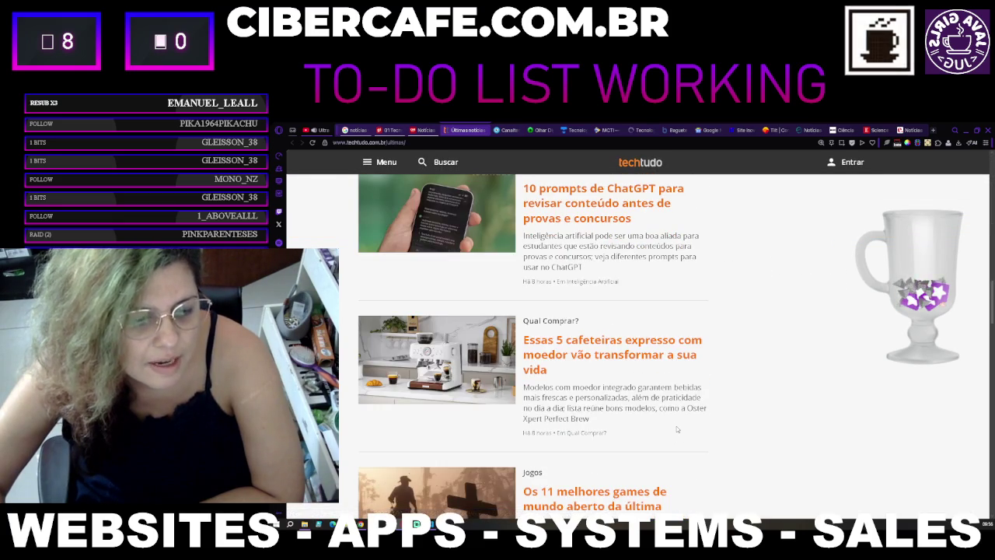
scroll(677, 427, "down", 5)
scroll(677, 426, "down", 4)
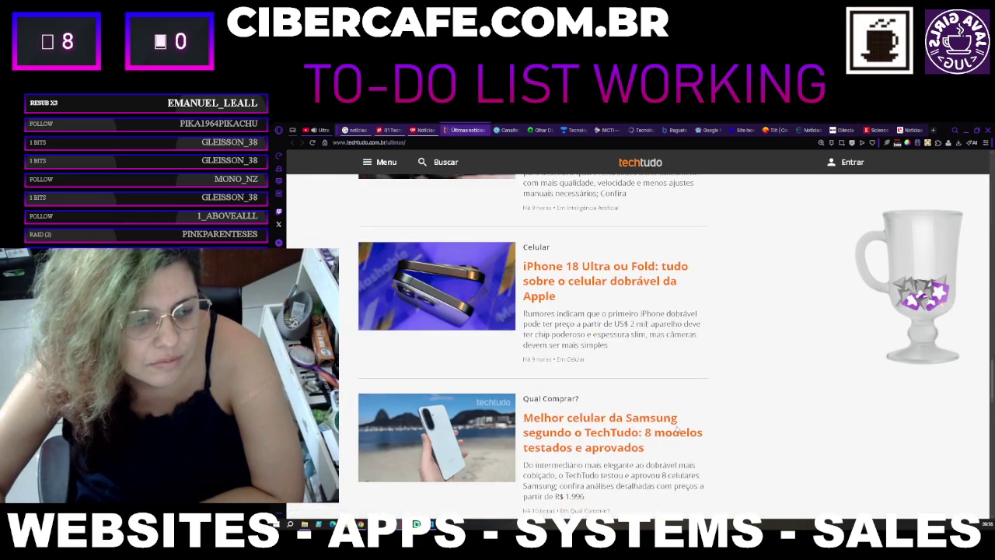
scroll(724, 405, "up", 3)
scroll(724, 404, "up", 18)
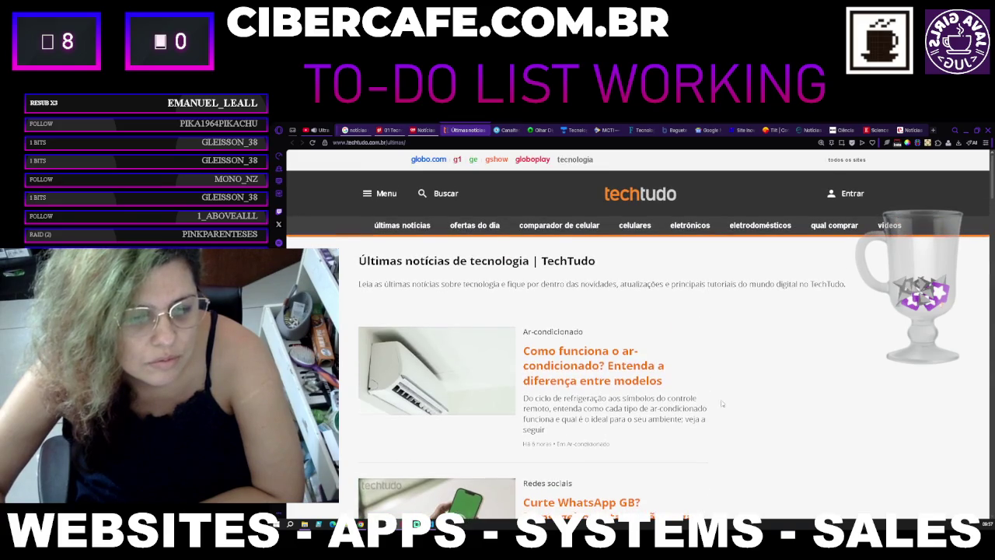
left_click(484, 130)
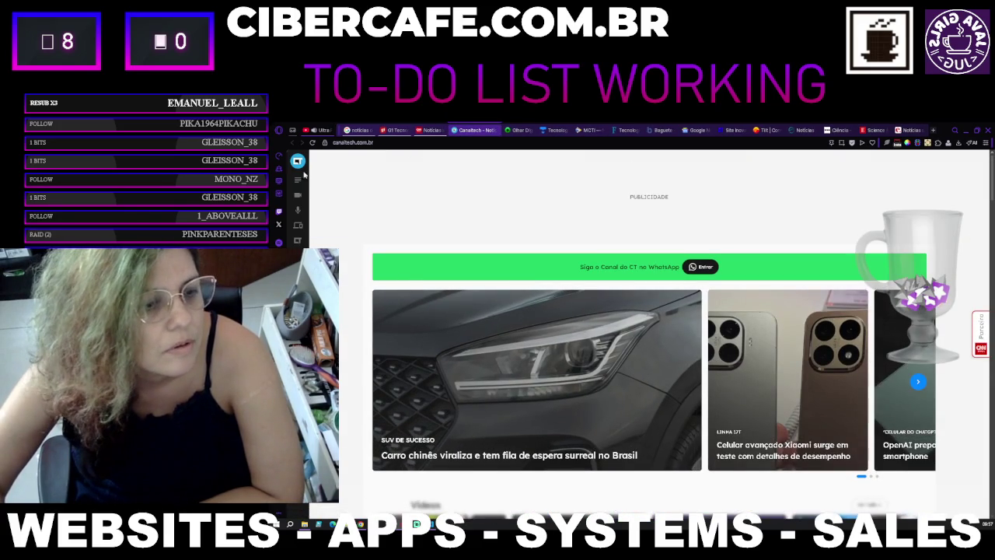
Step: Scroll through the Canaltech home page headlines
scroll(567, 328, "down", 3)
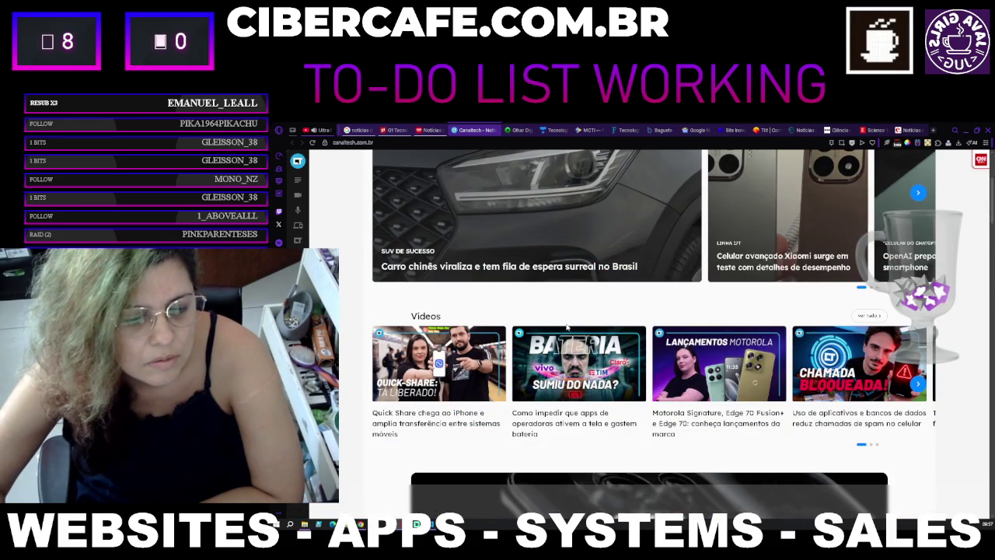
scroll(566, 327, "down", 5)
scroll(567, 328, "down", 4)
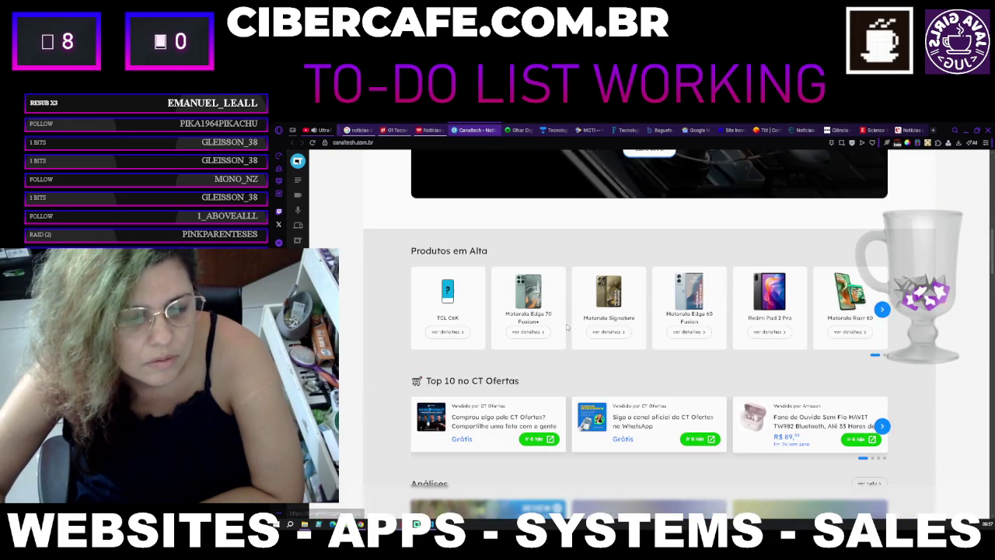
scroll(567, 327, "down", 2)
scroll(566, 324, "down", 3)
scroll(567, 327, "up", 2)
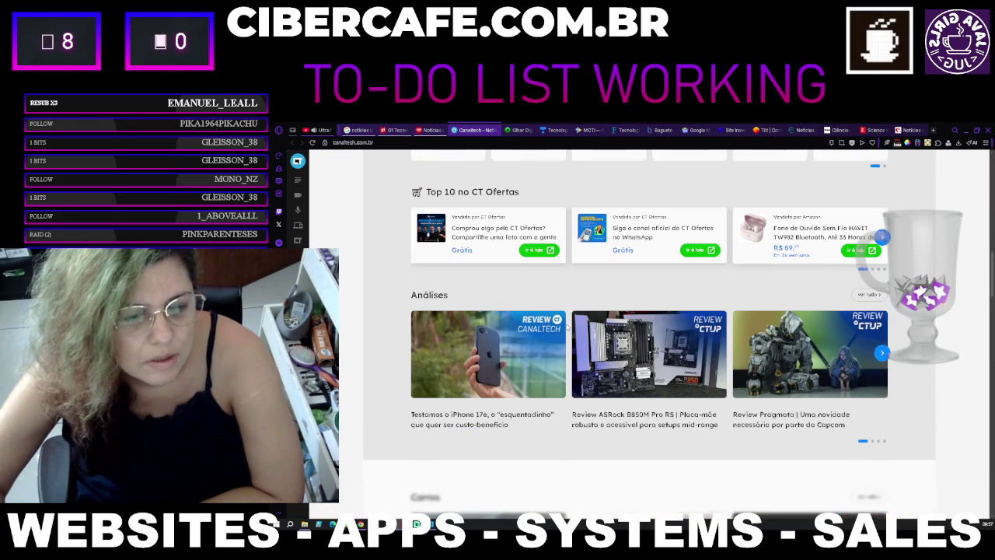
scroll(567, 327, "down", 5)
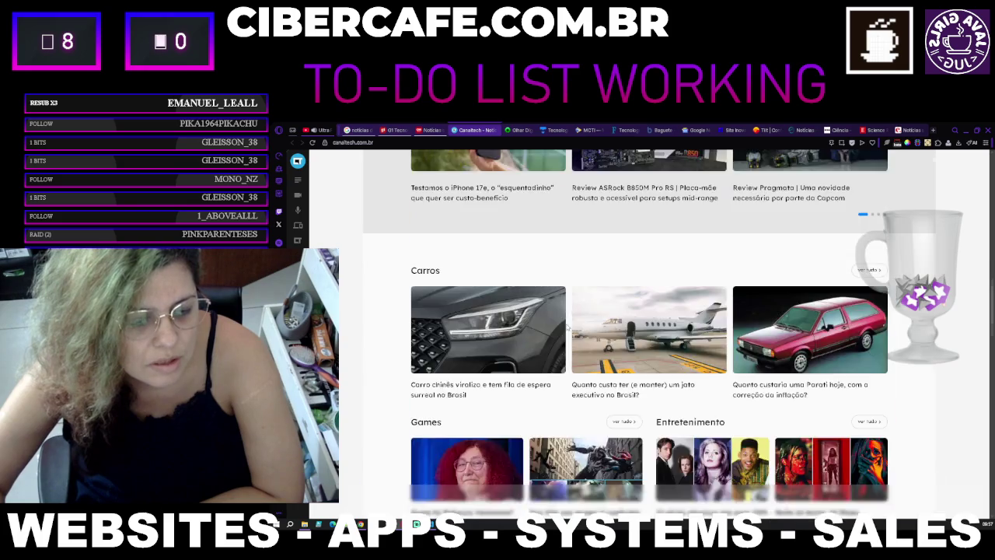
scroll(567, 328, "up", 8)
scroll(567, 327, "up", 7)
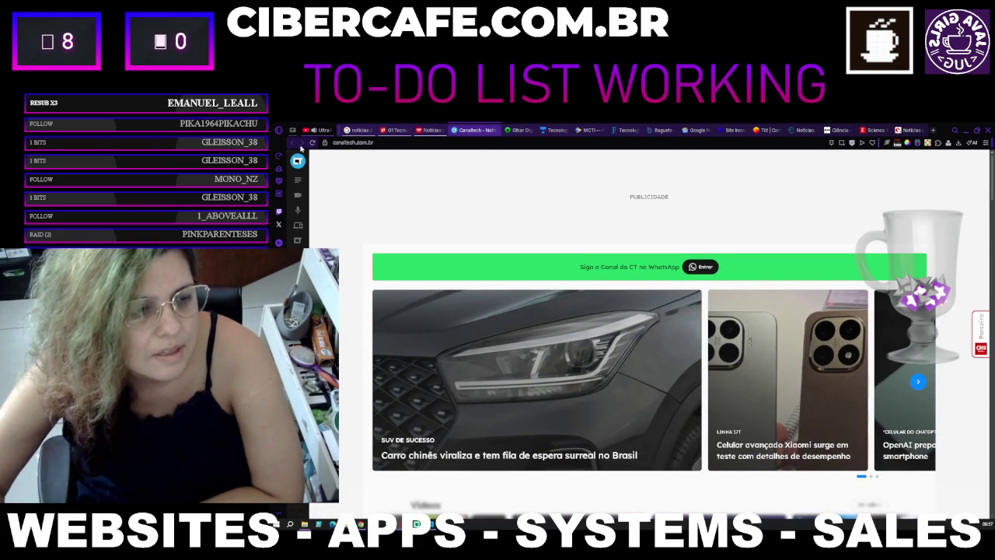
Step: Reload the Canaltech home page, browse it, then close the Canaltech tab
left_click(311, 143)
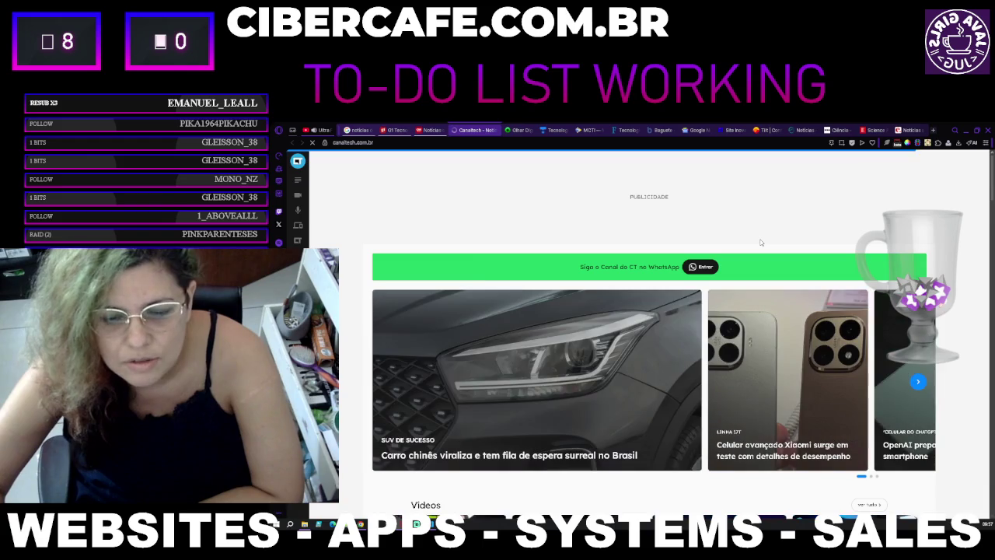
scroll(761, 243, "down", 3)
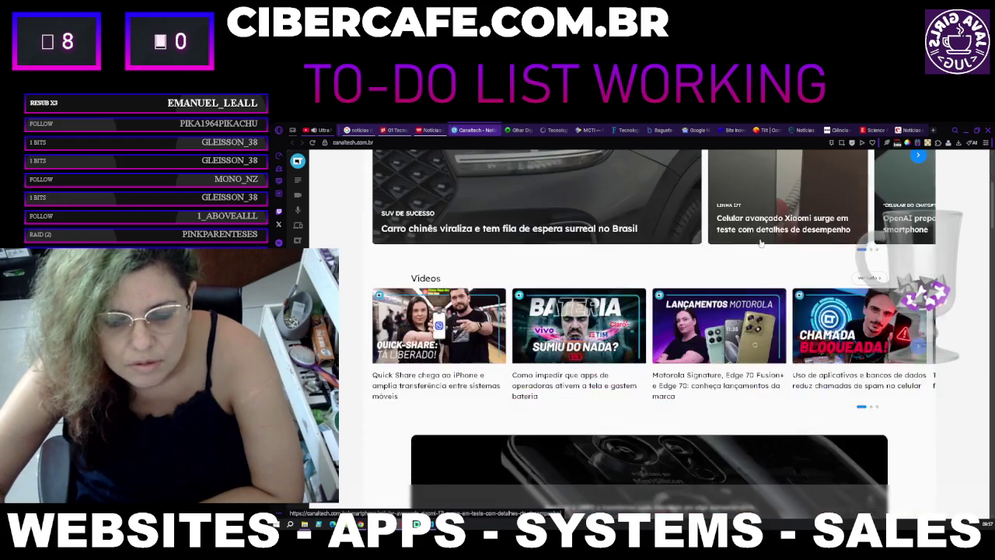
scroll(761, 242, "down", 3)
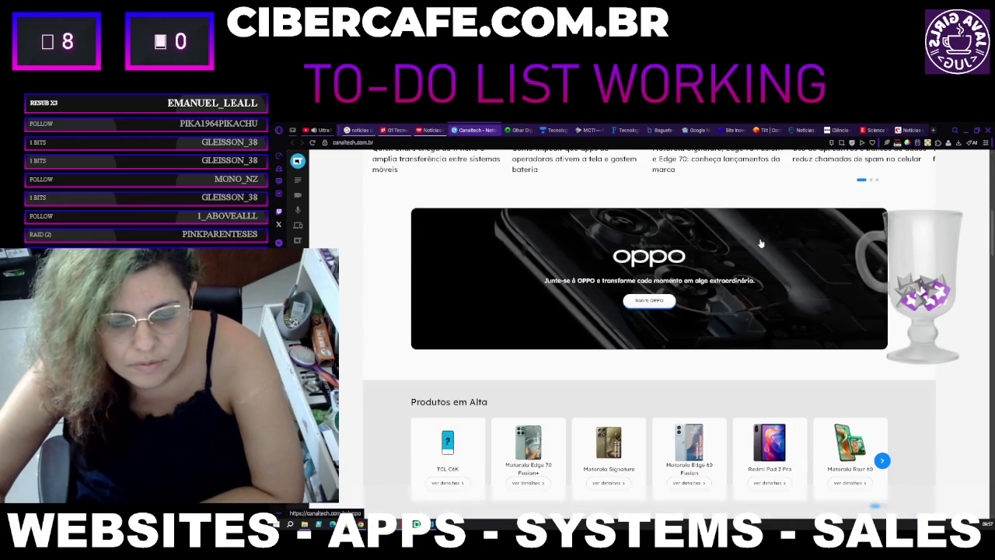
scroll(761, 243, "down", 3)
scroll(761, 243, "down", 3)
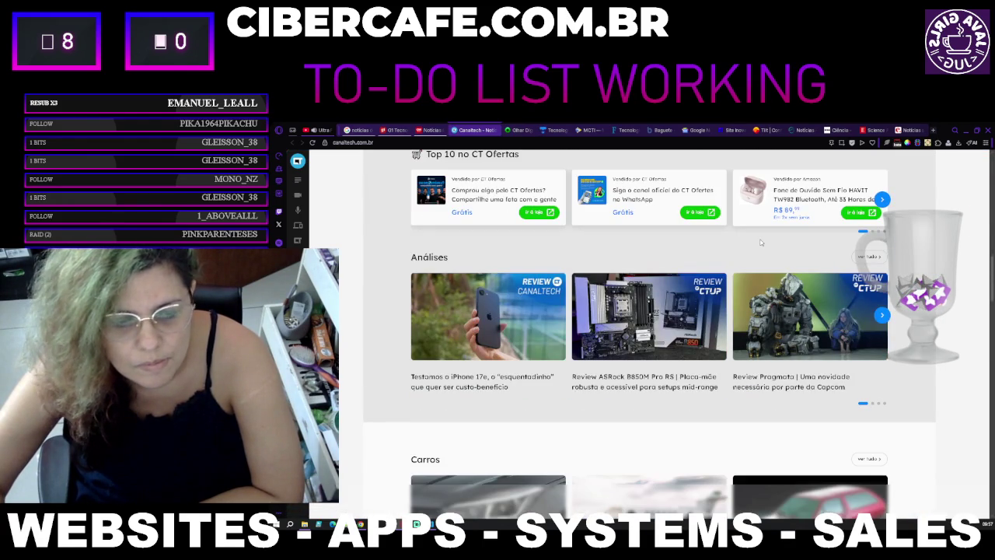
scroll(761, 242, "down", 3)
scroll(760, 243, "down", 10)
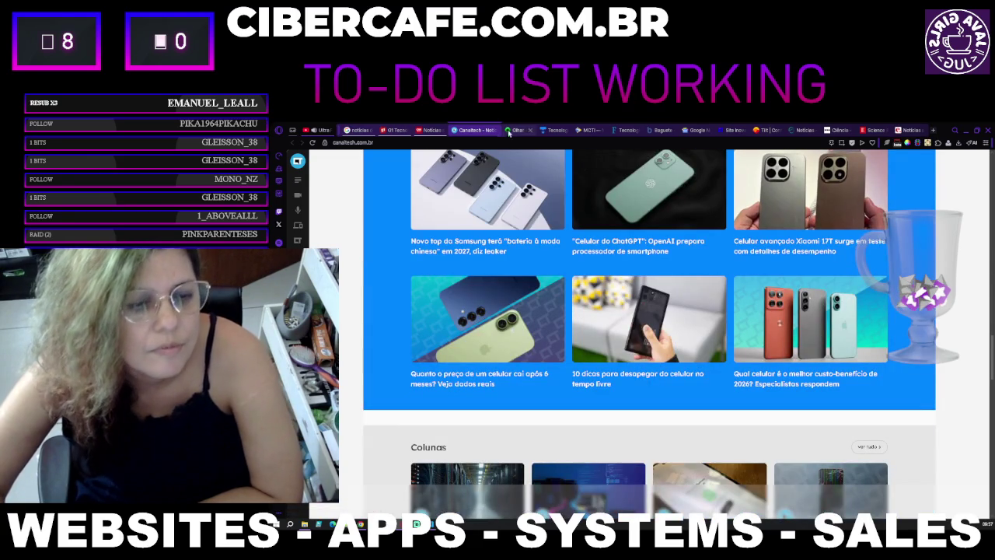
left_click(493, 131)
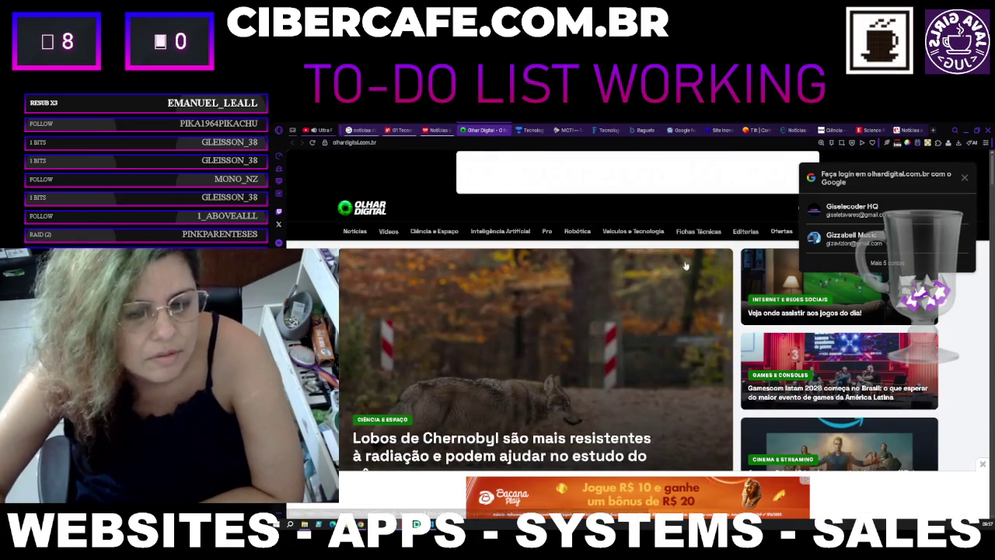
Step: Sign in to Olhar Digital with the Google account
left_click(895, 207)
left_click(891, 233)
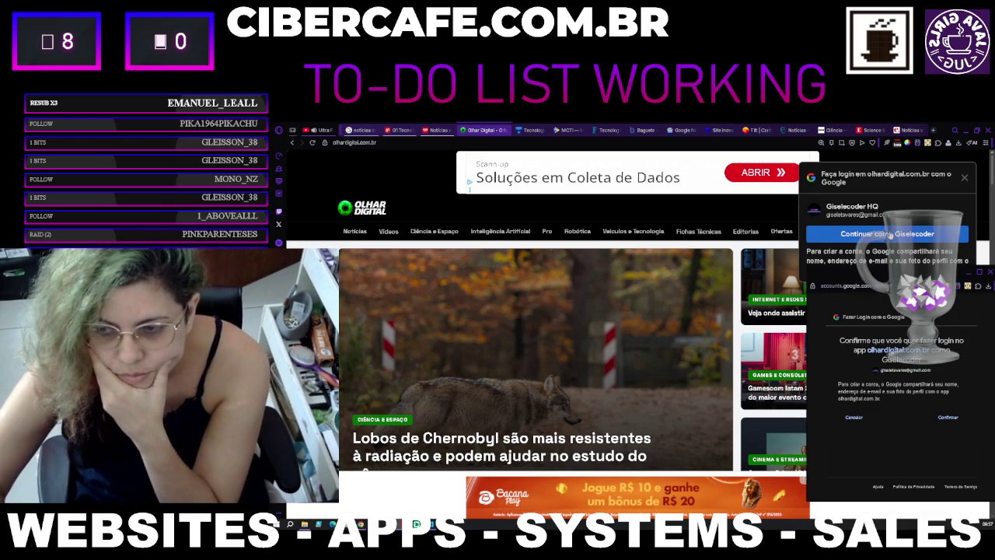
left_click(952, 234)
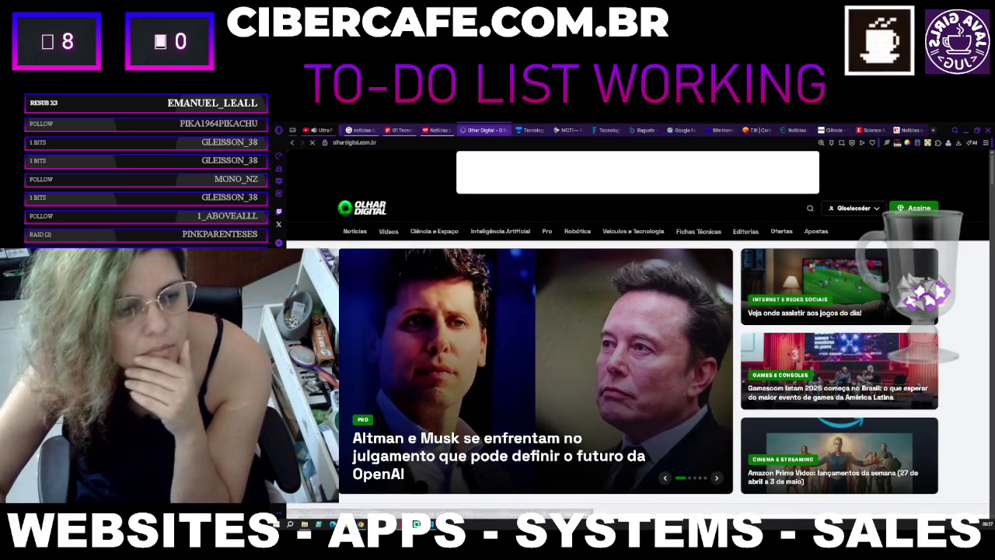
Step: Scroll down the Olhar Digital page, then switch to the TecMundo Tecnologia tab
scroll(917, 403, "down", 1)
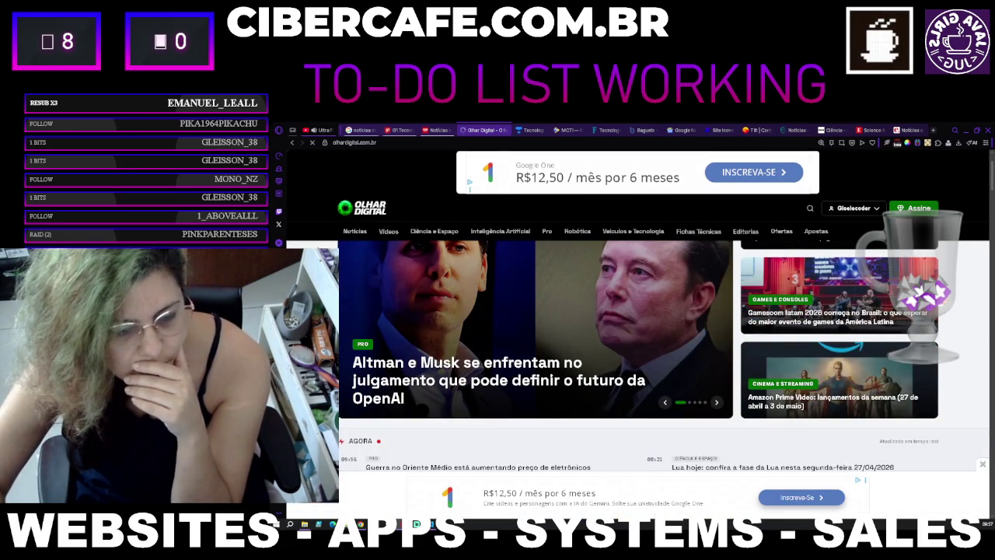
scroll(630, 350, "down", 1)
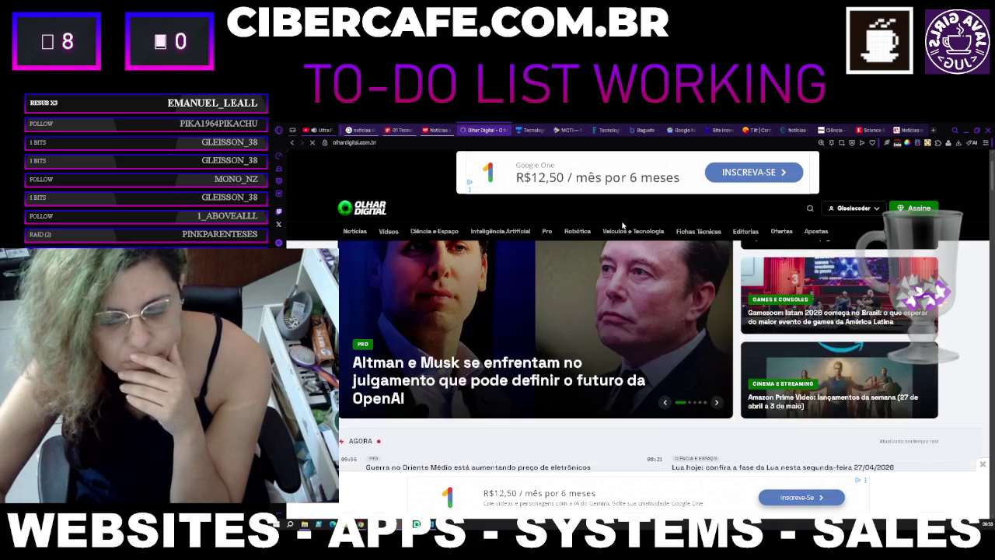
scroll(634, 413, "down", 2)
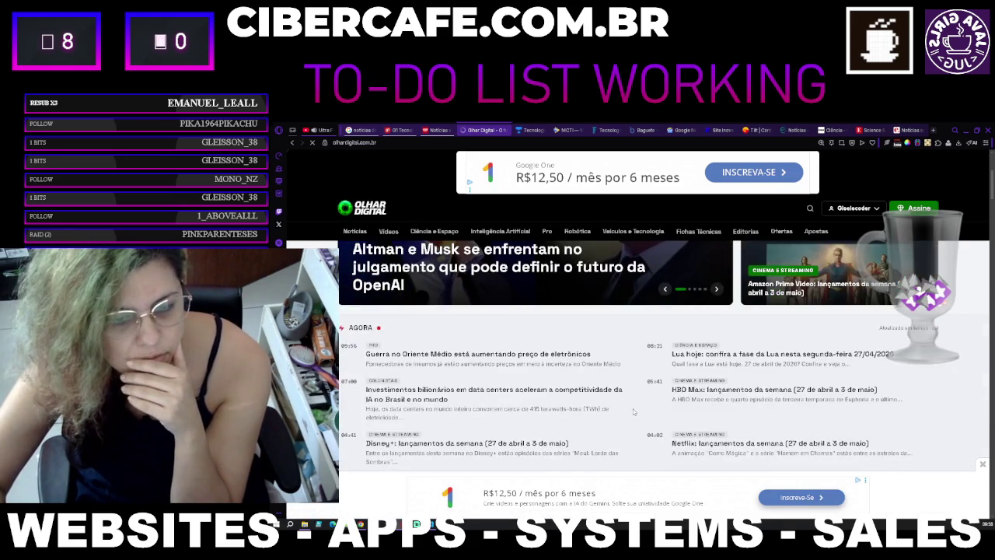
scroll(634, 411, "down", 3)
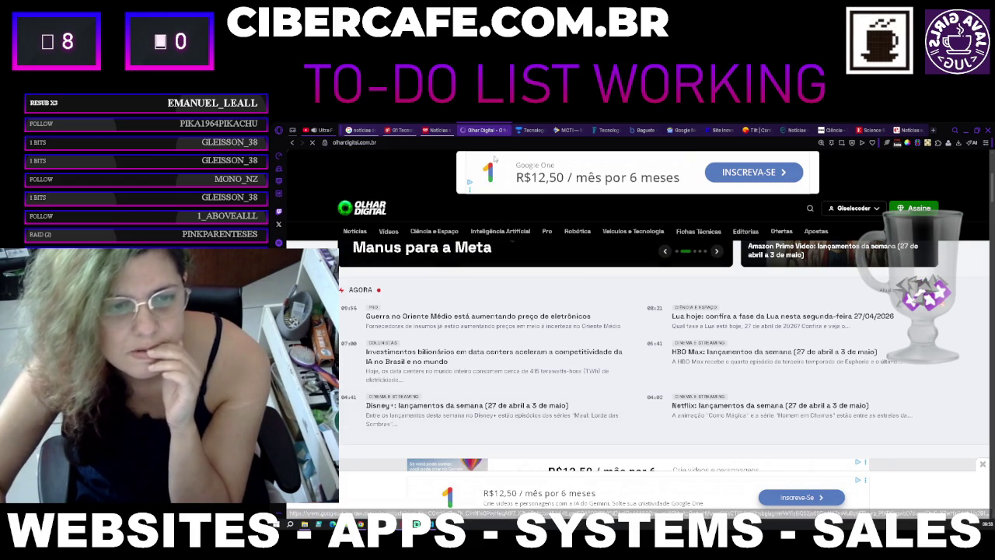
left_click(524, 129)
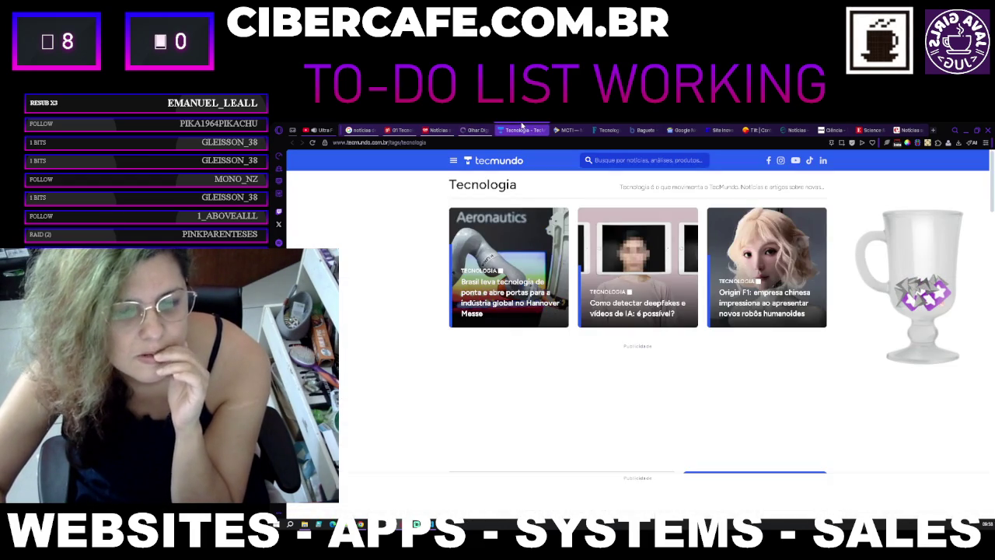
Step: Skim TecMundo's latest technology news, then switch to the MCTI gov.br tab
scroll(565, 210, "down", 3)
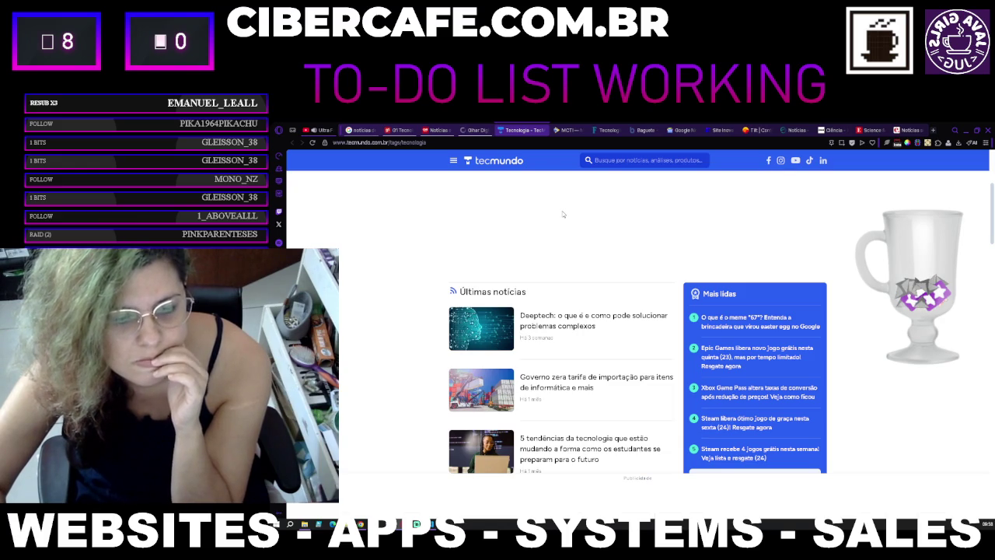
scroll(562, 211, "up", 3)
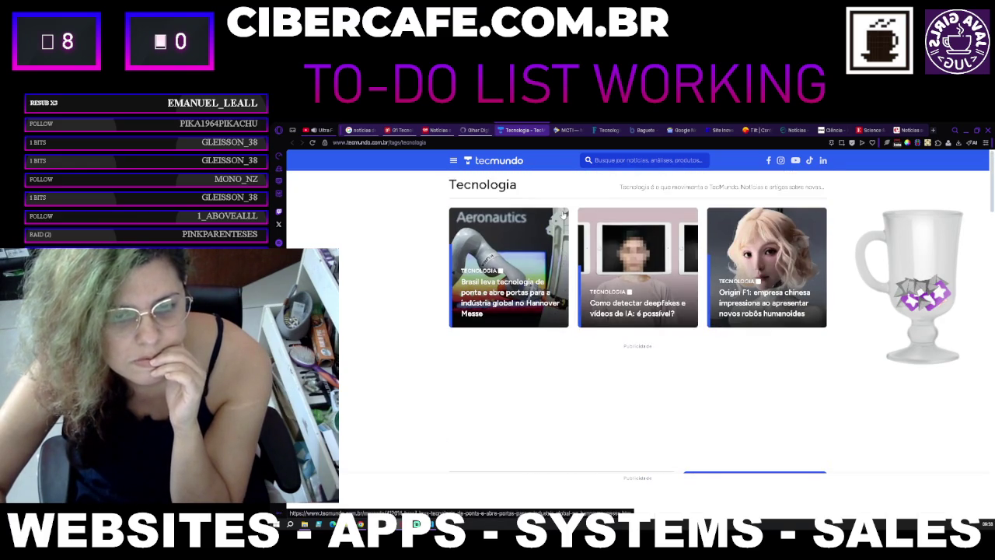
scroll(563, 215, "down", 3)
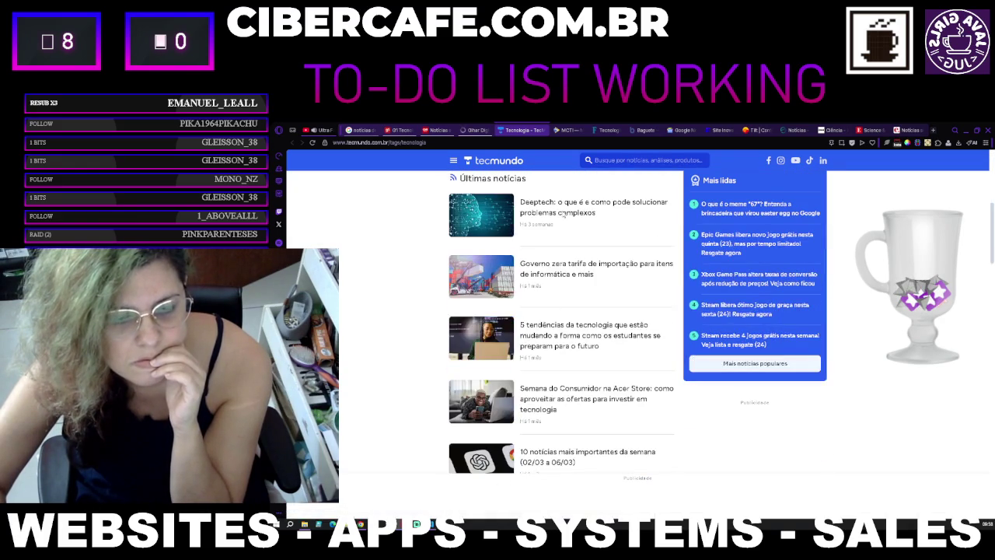
scroll(562, 217, "down", 5)
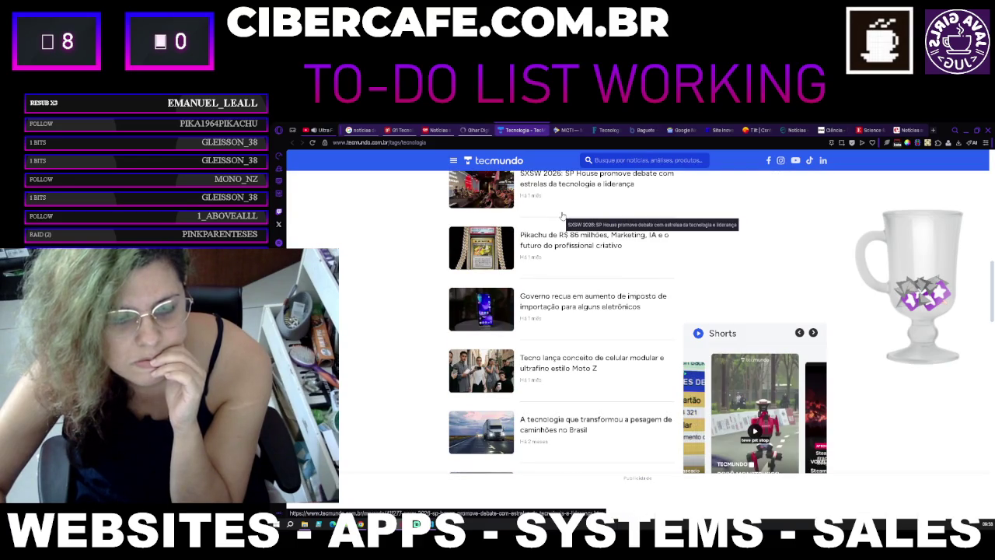
scroll(562, 216, "down", 1)
scroll(562, 217, "up", 8)
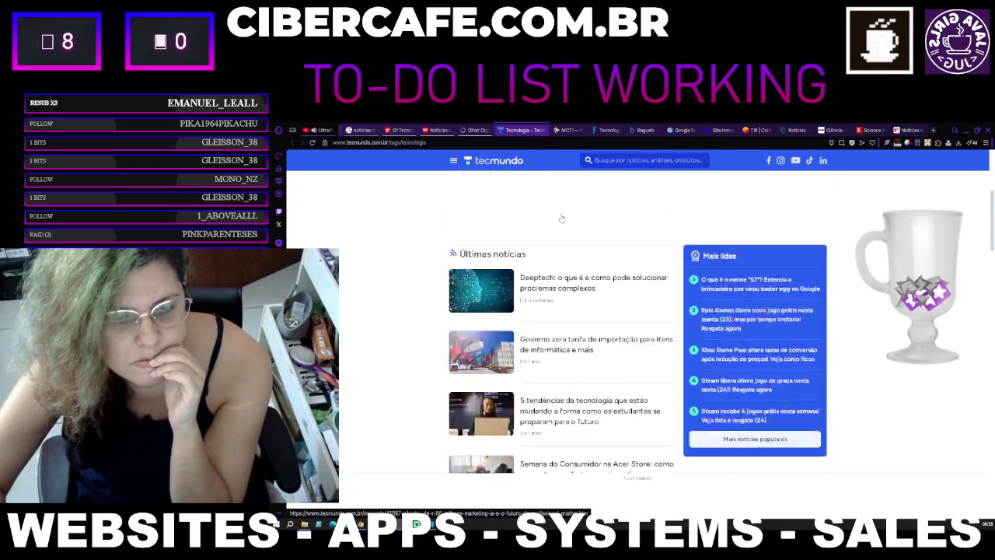
left_click(563, 129)
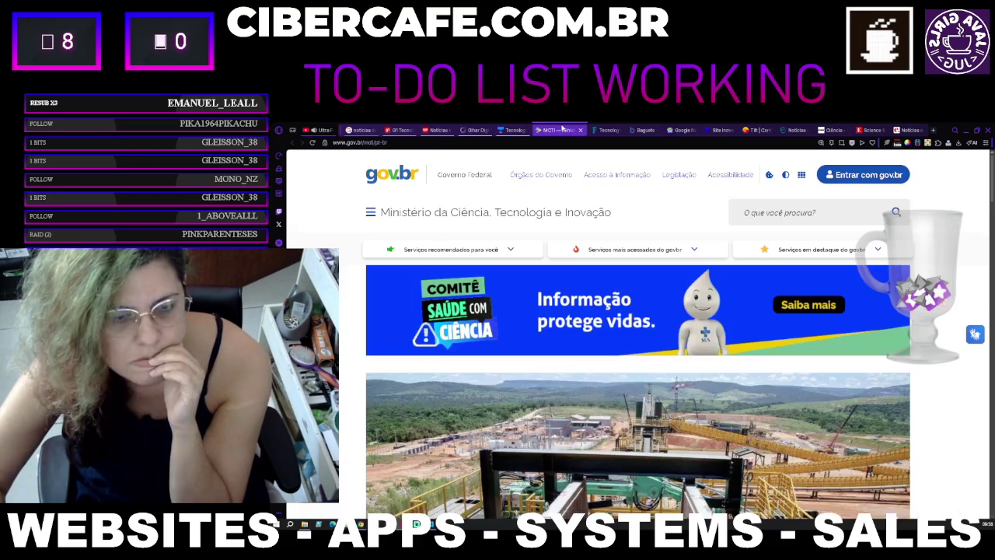
Step: Scroll through the news list on the MCTI gov.br page
scroll(573, 185, "down", 1)
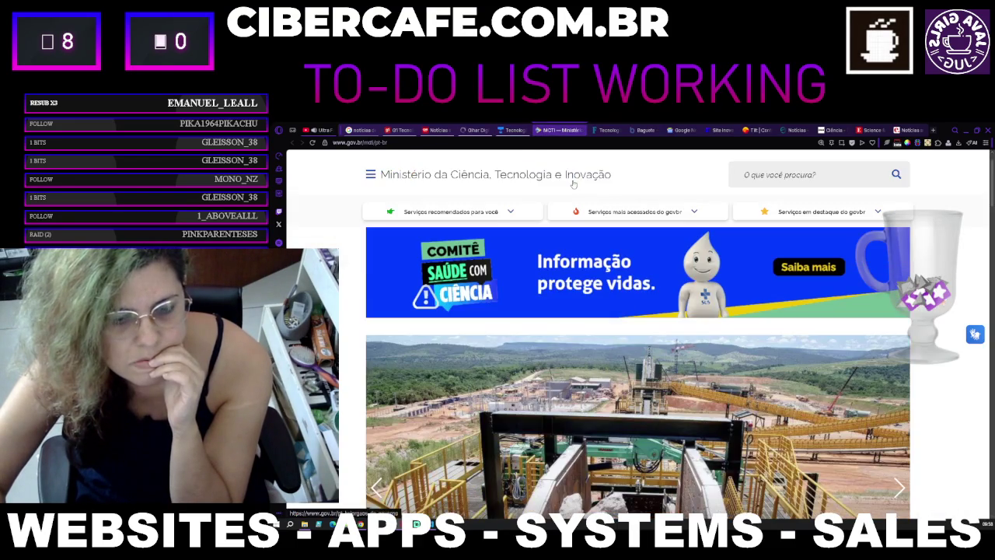
scroll(573, 184, "down", 4)
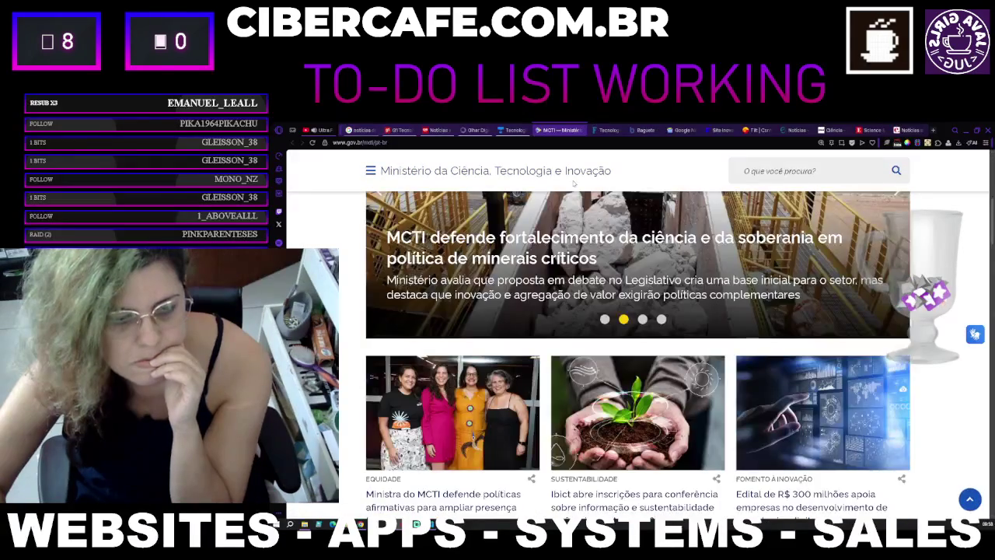
scroll(573, 183, "down", 3)
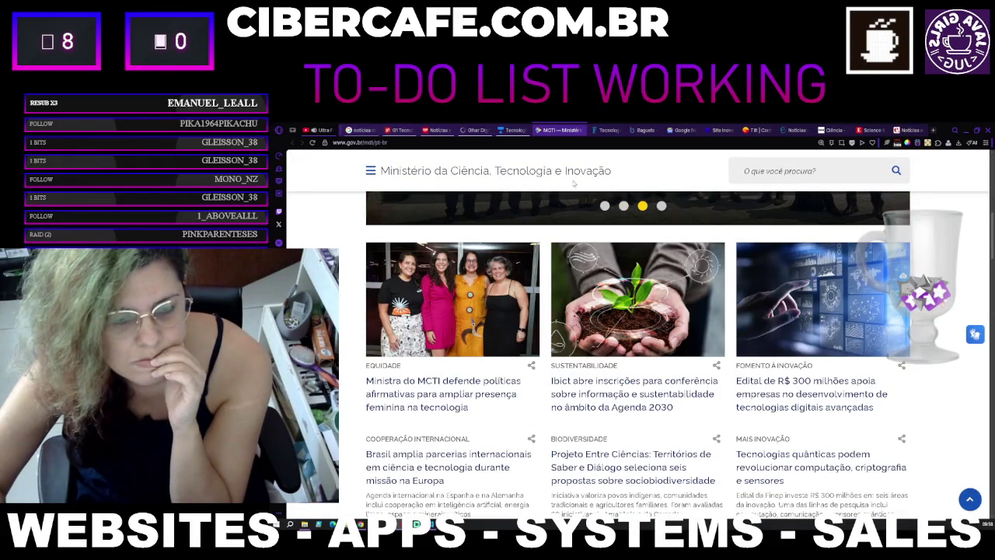
scroll(573, 184, "down", 2)
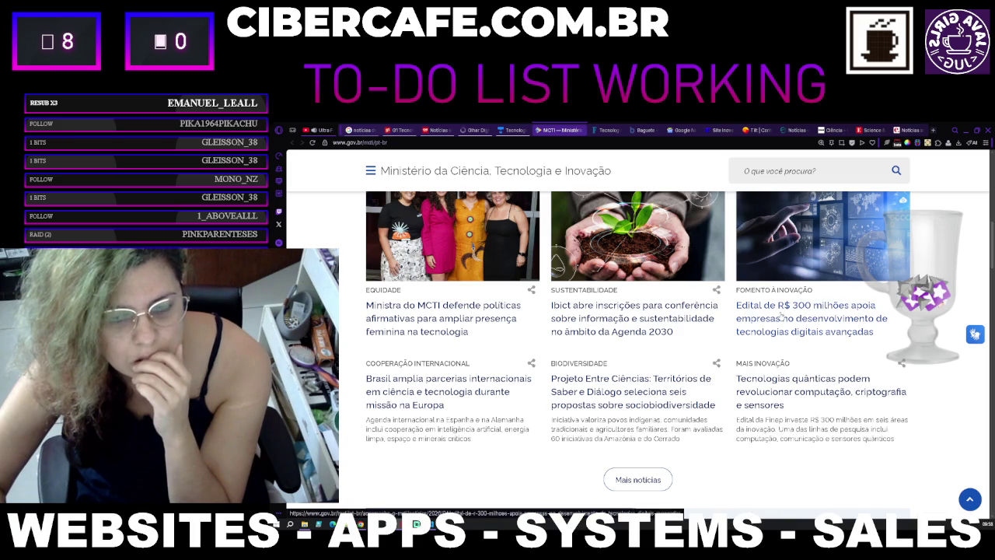
scroll(782, 315, "down", 4)
scroll(780, 321, "up", 10)
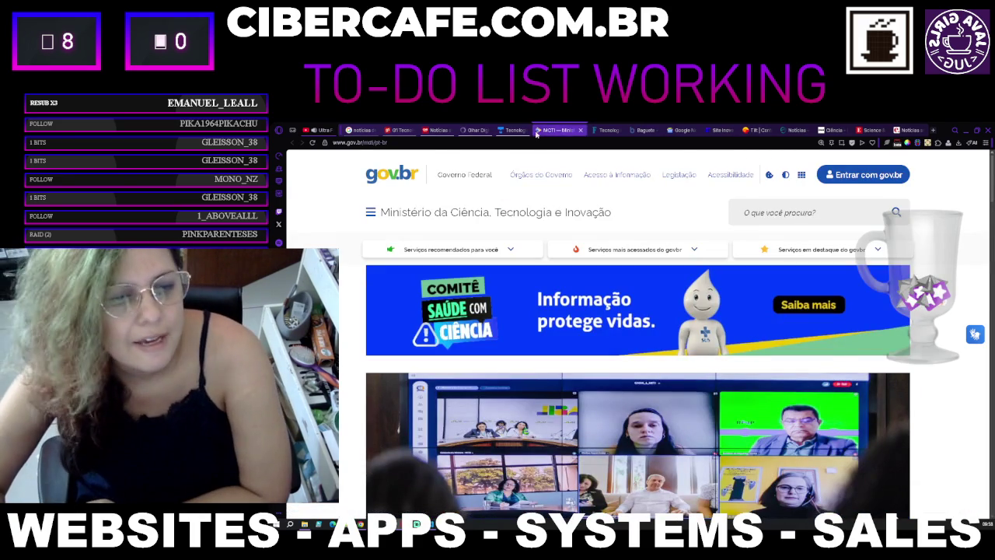
Step: Show the Folha de S.Paulo tec section, zoomed in one step
left_click(599, 130)
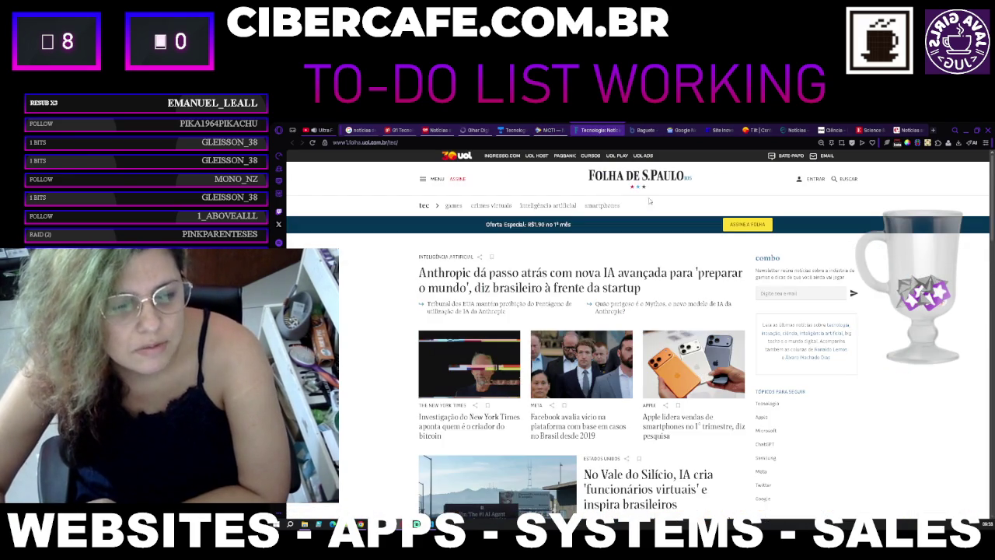
key("ctrl+plus")
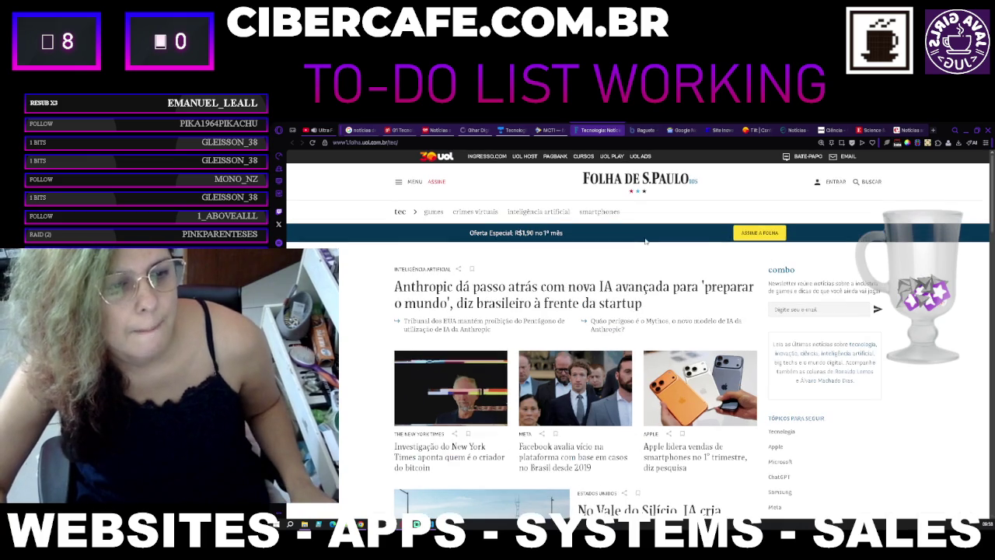
scroll(646, 242, "down", 2)
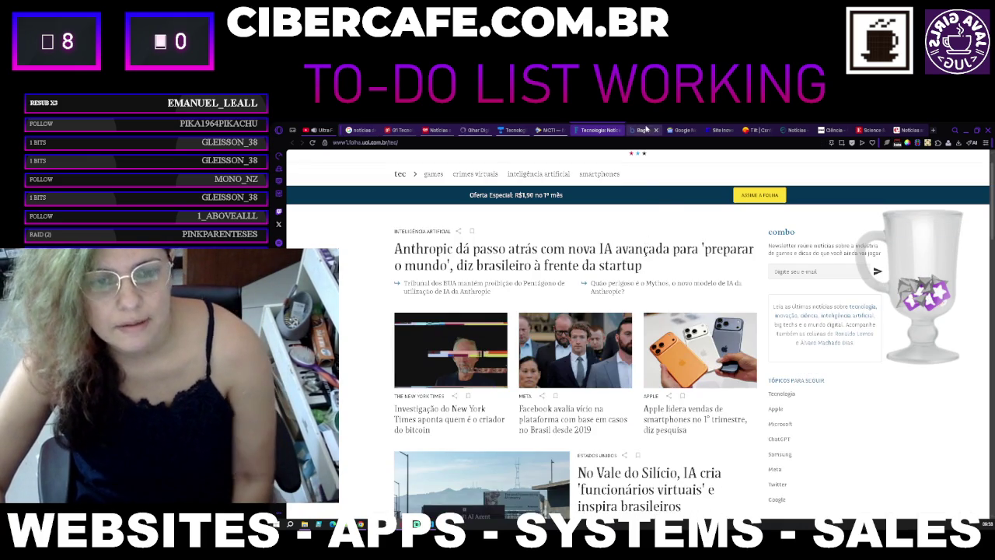
Step: View the Baguete homepage at 110% zoom, dragging to the footer and scrolling back up
left_click(645, 129)
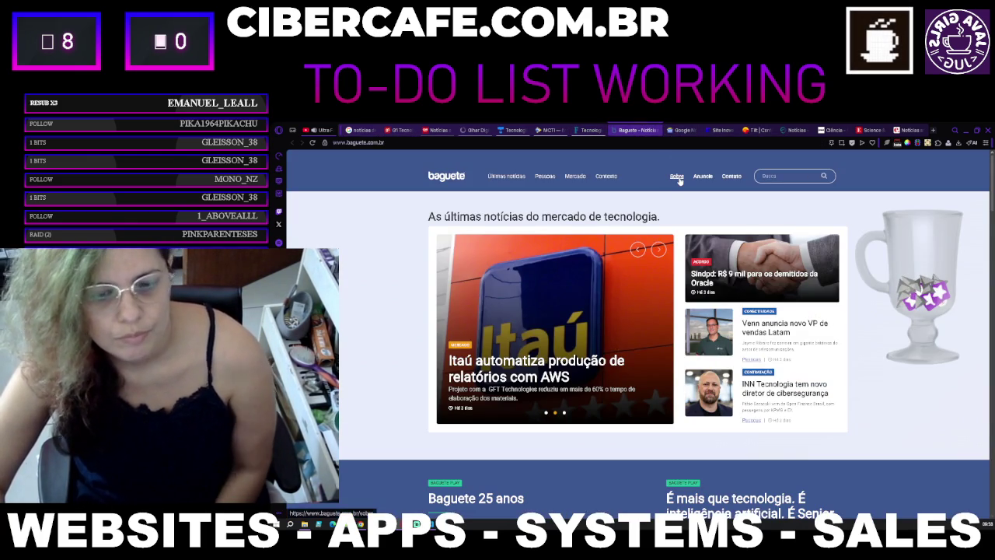
key("ctrl+plus")
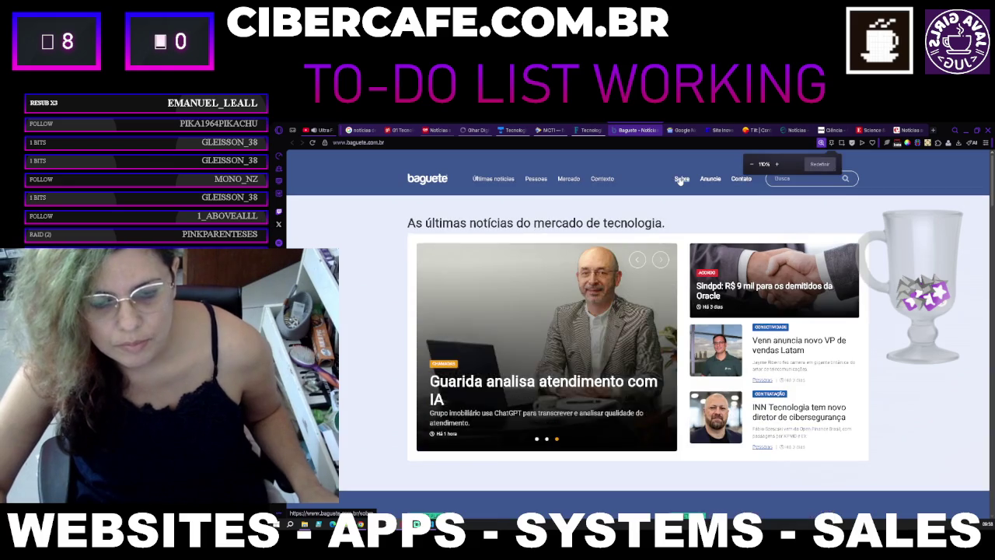
scroll(681, 179, "down", 10)
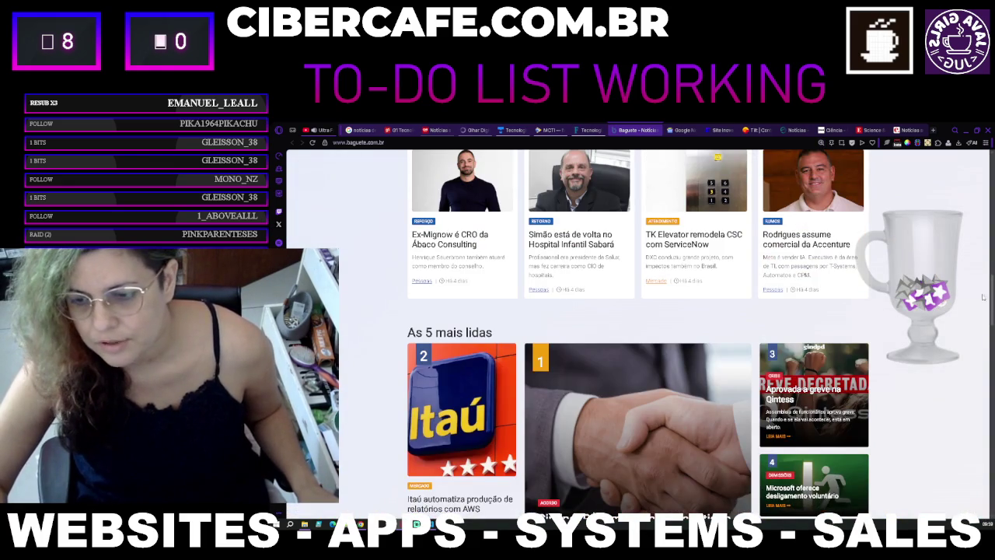
left_click_drag(992, 298, 992, 474)
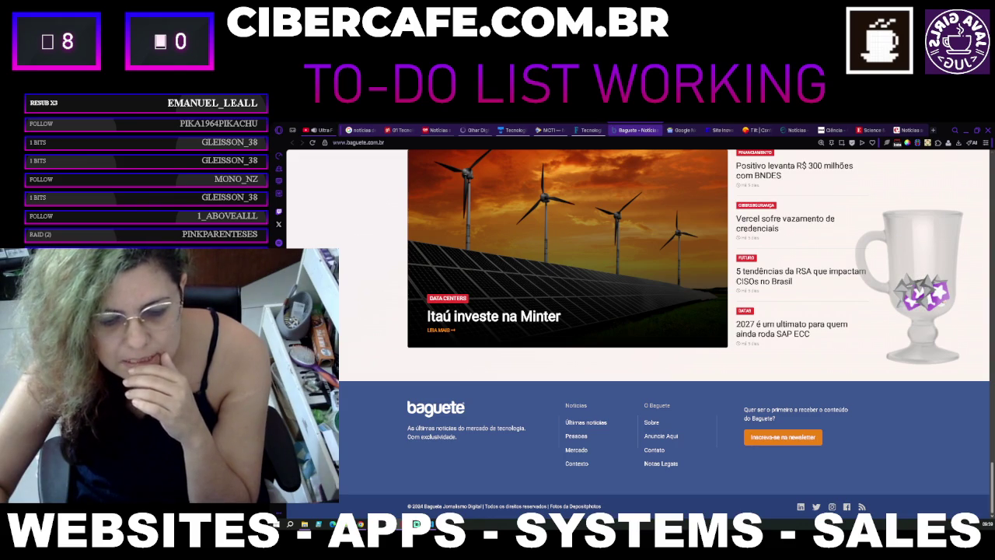
scroll(753, 476, "up", 10)
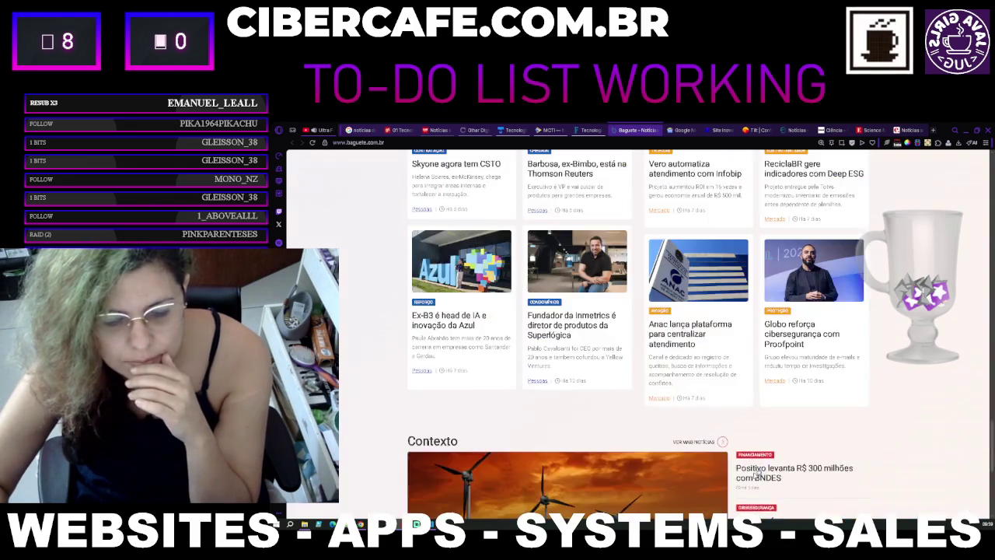
scroll(754, 476, "up", 15)
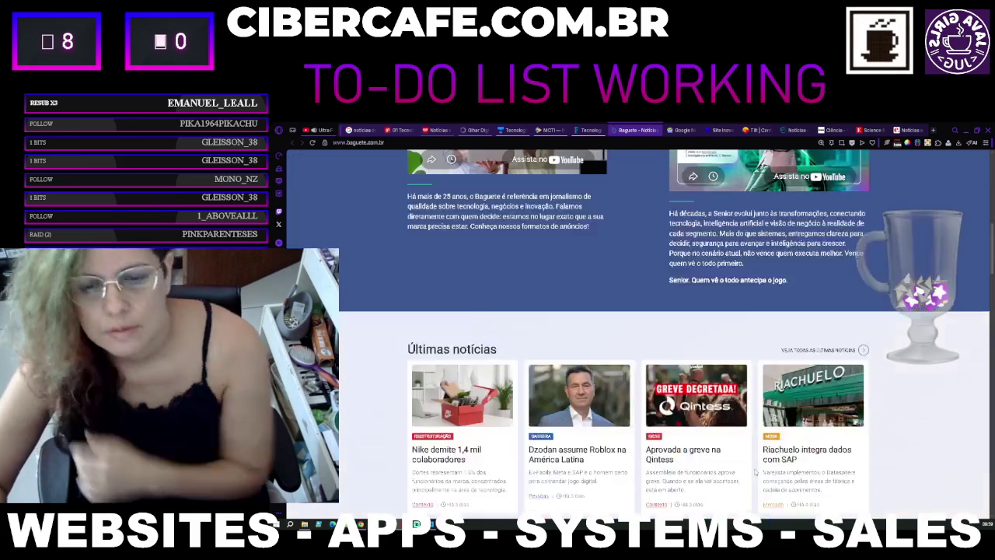
scroll(753, 466, "up", 5)
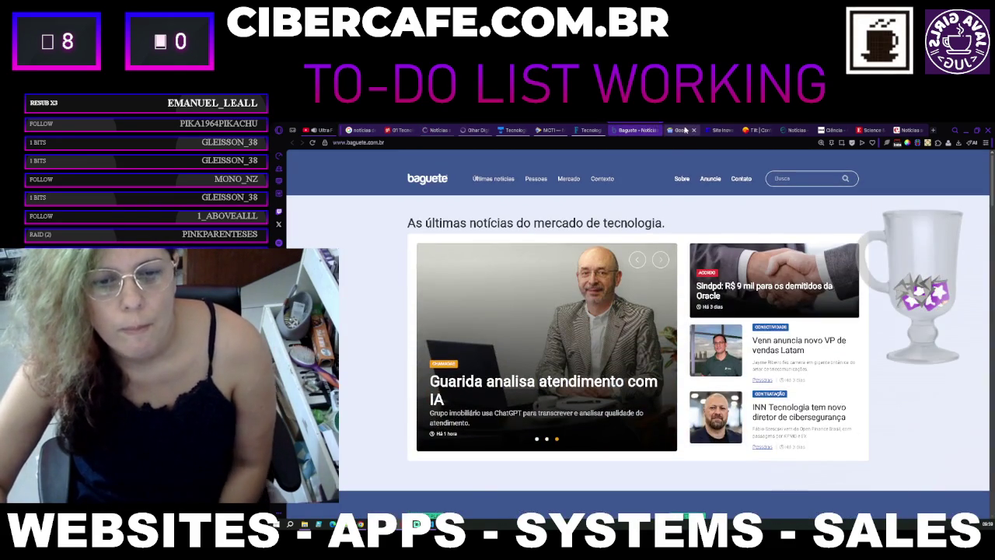
Step: Skim the Google Notícias Ciência e tecnologia stories, then close that tab
left_click(671, 130)
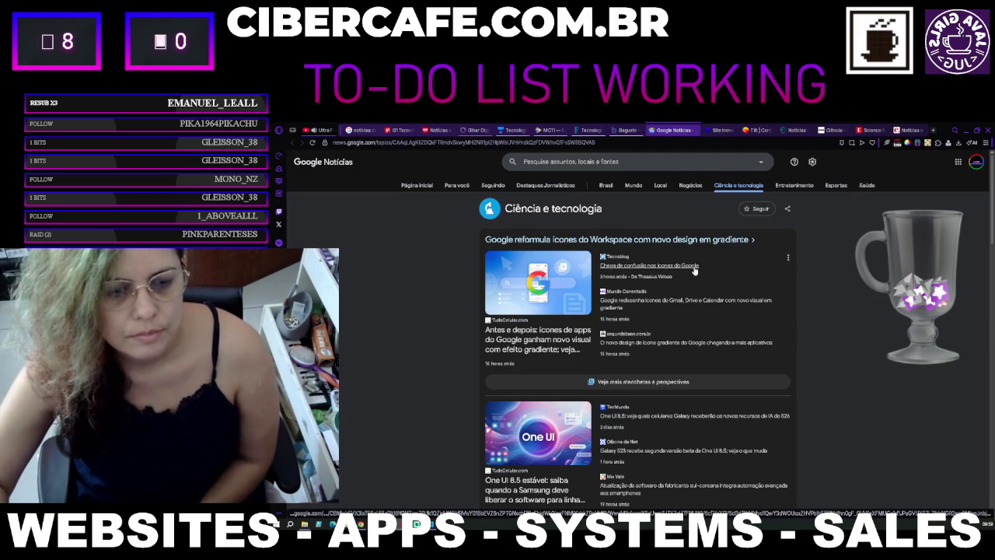
scroll(694, 270, "down", 10)
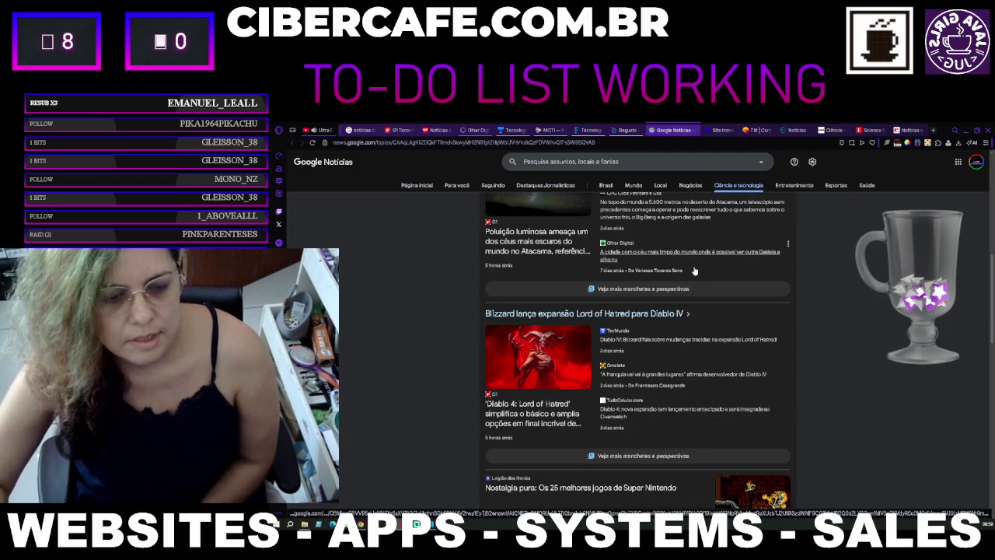
scroll(695, 270, "down", 5)
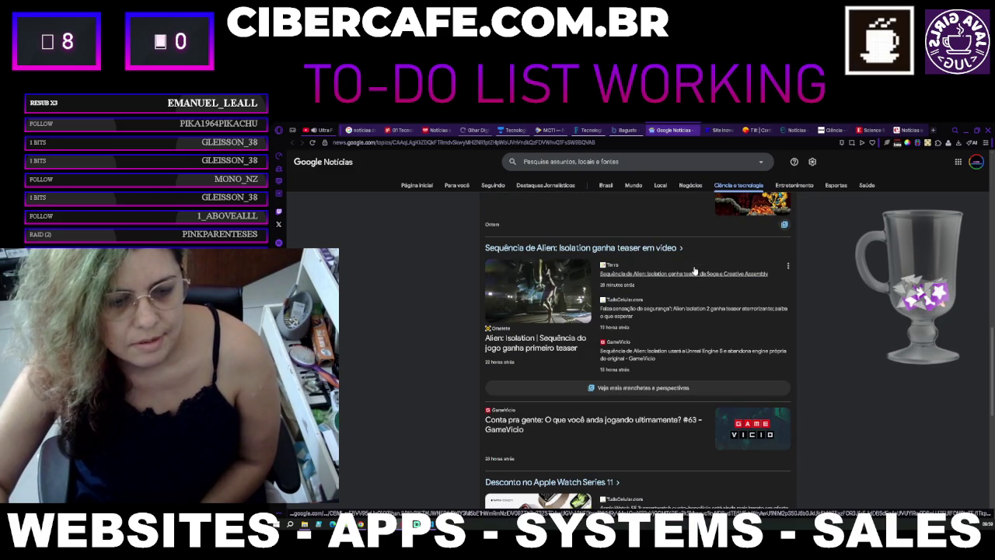
scroll(694, 270, "down", 3)
scroll(695, 270, "down", 4)
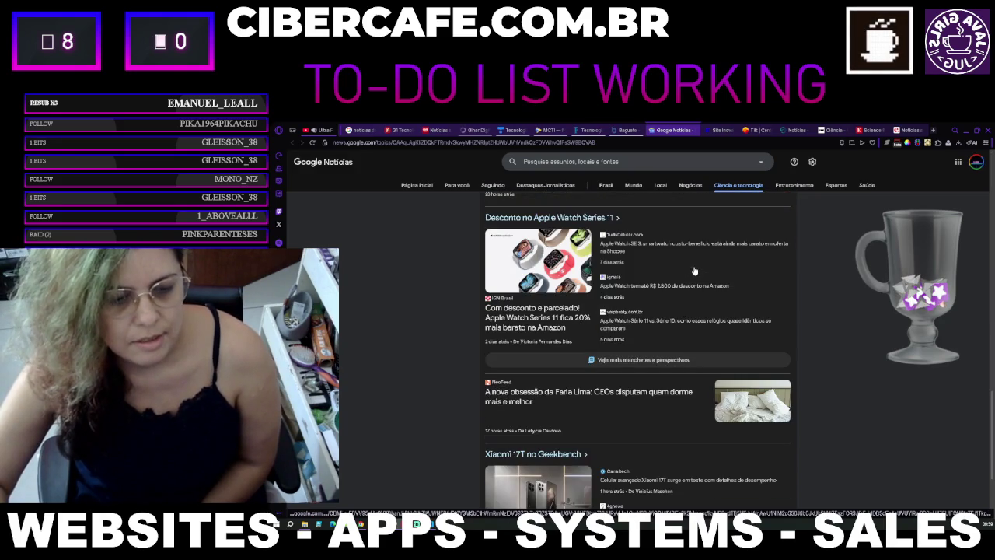
scroll(695, 132, "down", 3)
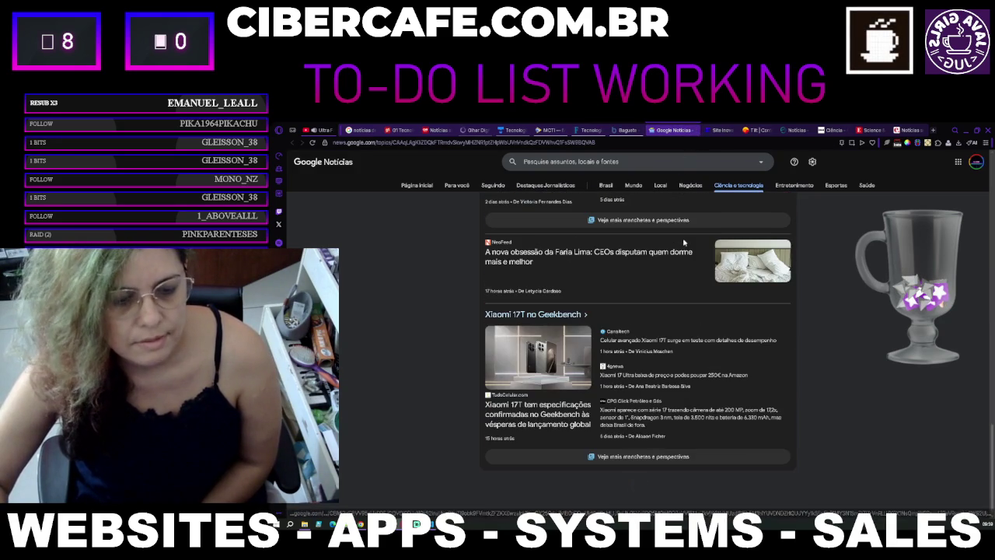
scroll(703, 156, "down", 3)
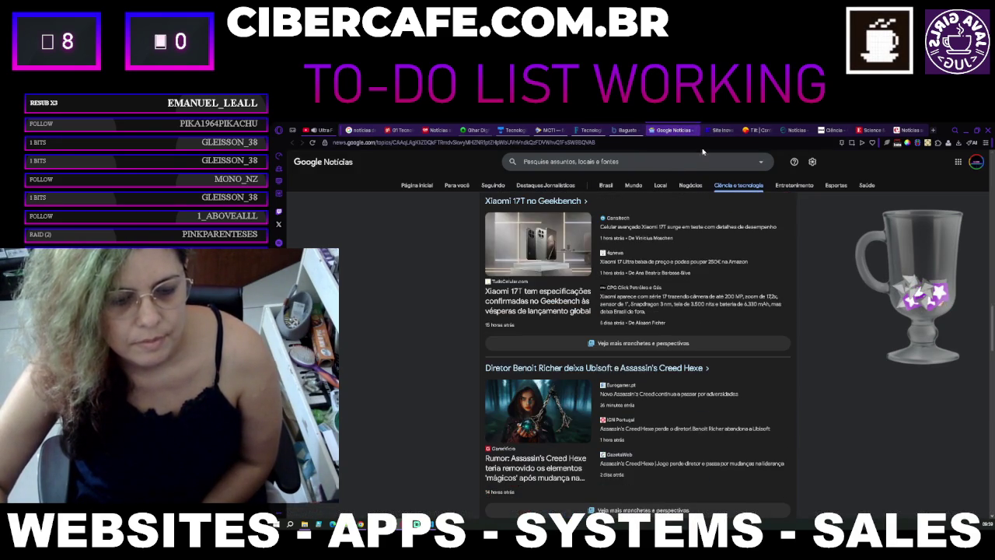
left_click(695, 130)
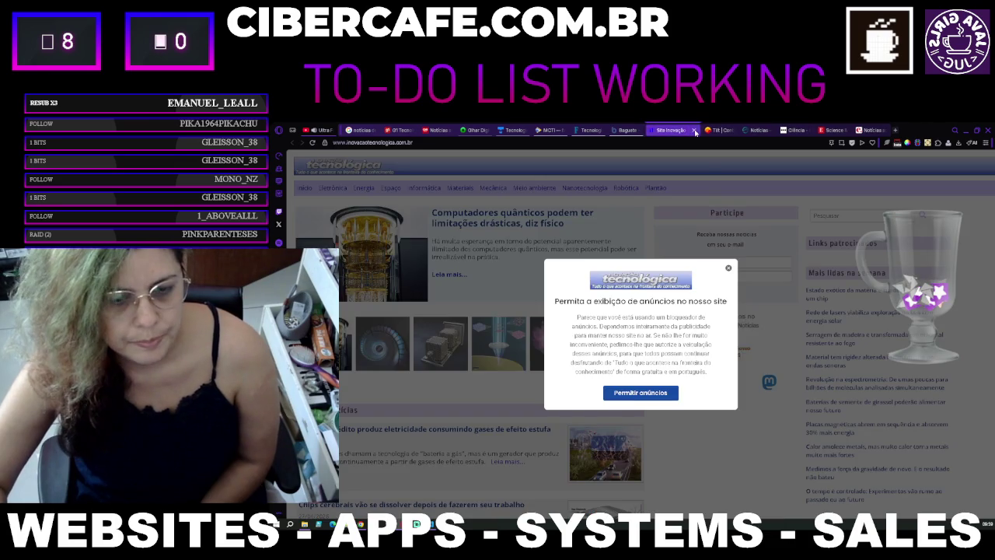
Step: Try allowing ads on Inovação Tecnológica, then dismiss the ad-blocker notice
left_click(661, 394)
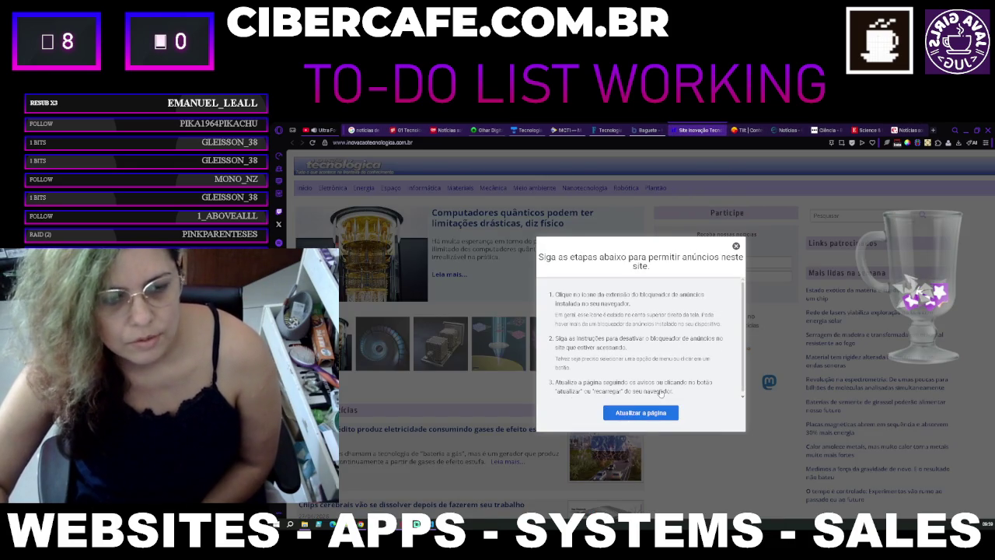
left_click(645, 412)
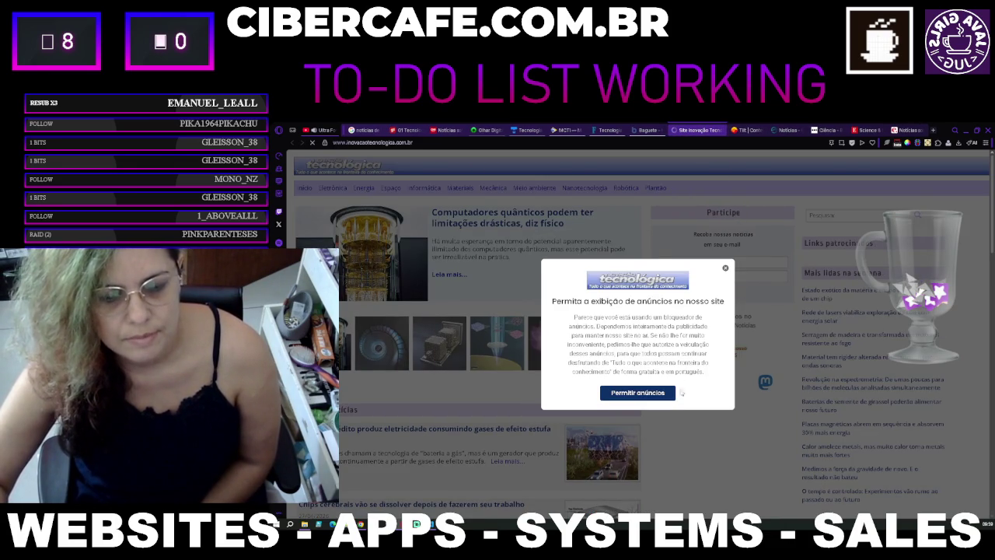
left_click(661, 393)
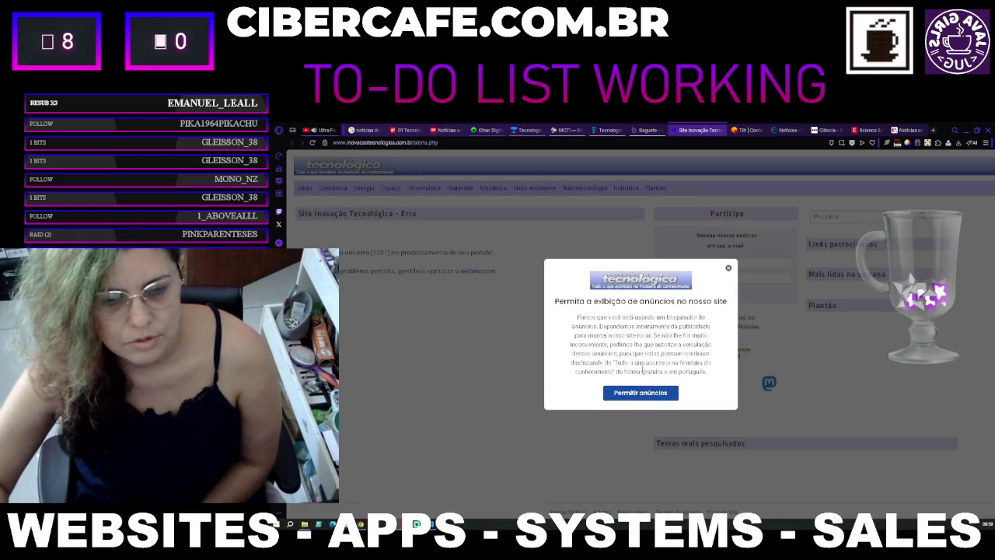
left_click(651, 393)
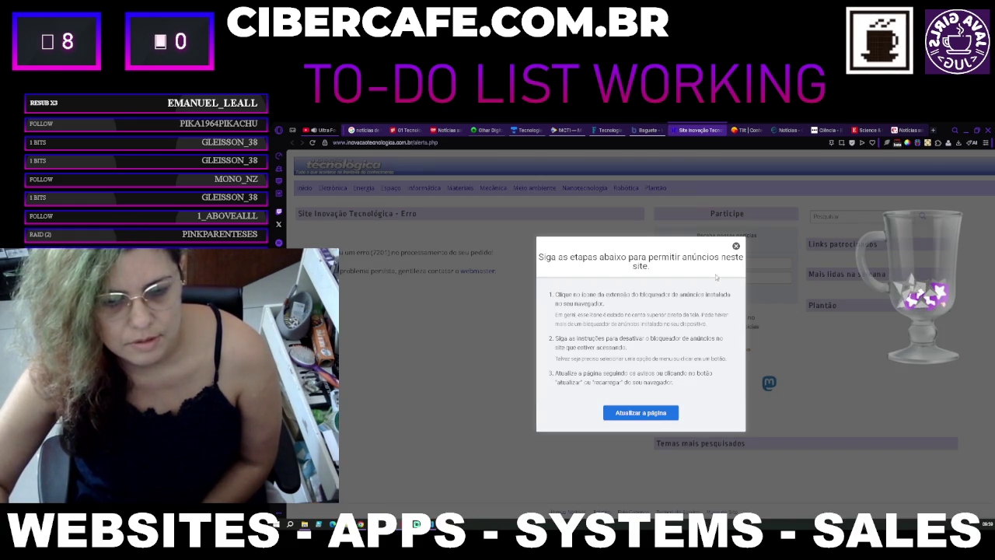
left_click(738, 254)
left_click(724, 269)
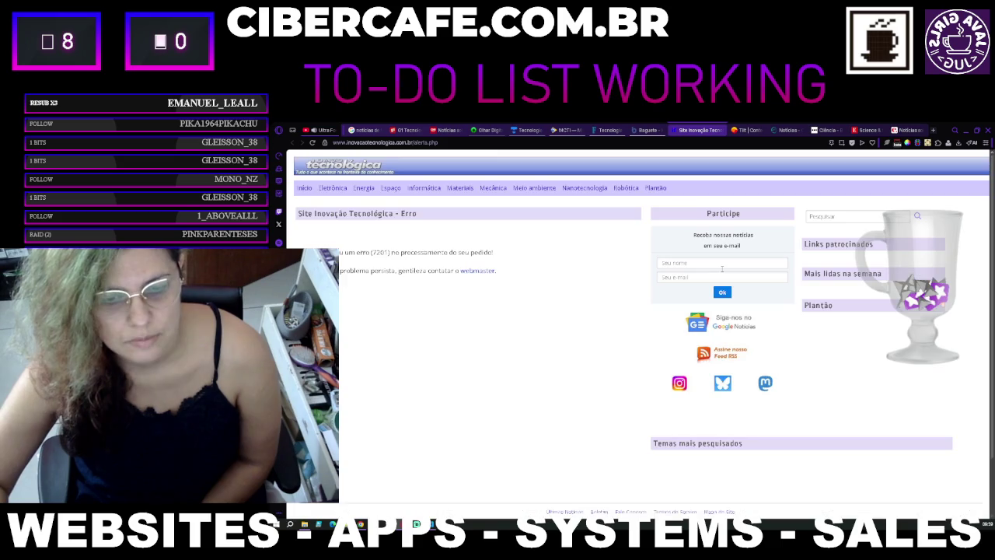
Step: Open the site's Início page, view the allow-ads steps, and close the warning again
left_click(305, 189)
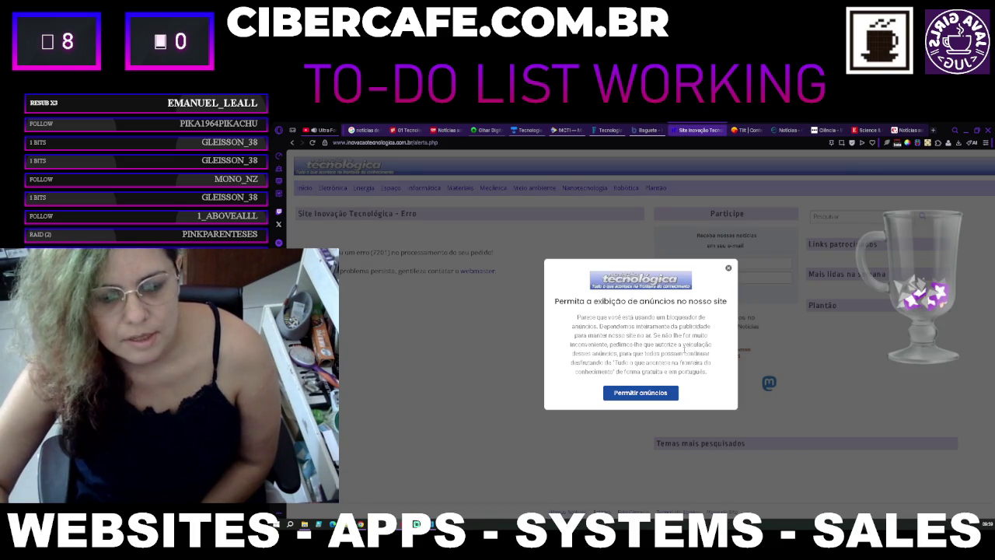
left_click(728, 269)
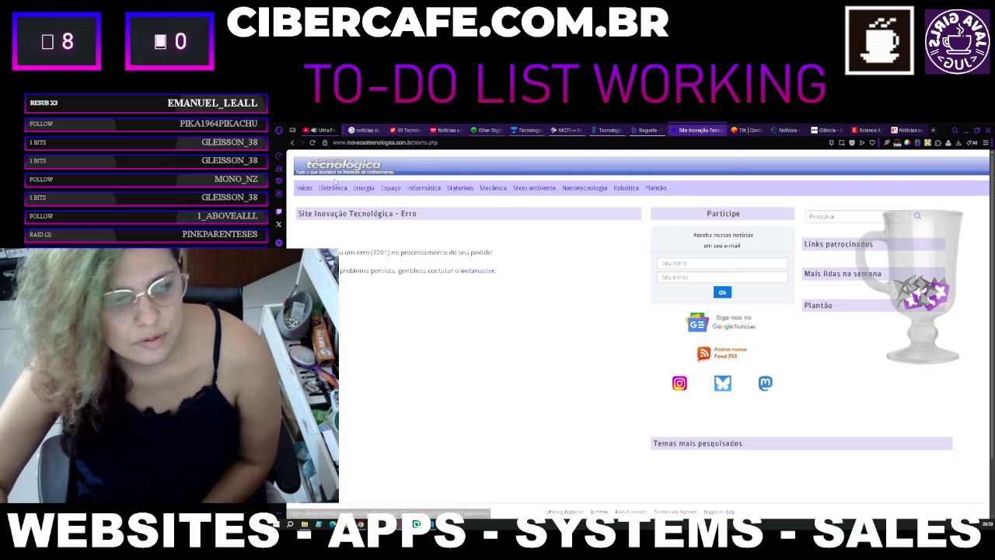
left_click(305, 188)
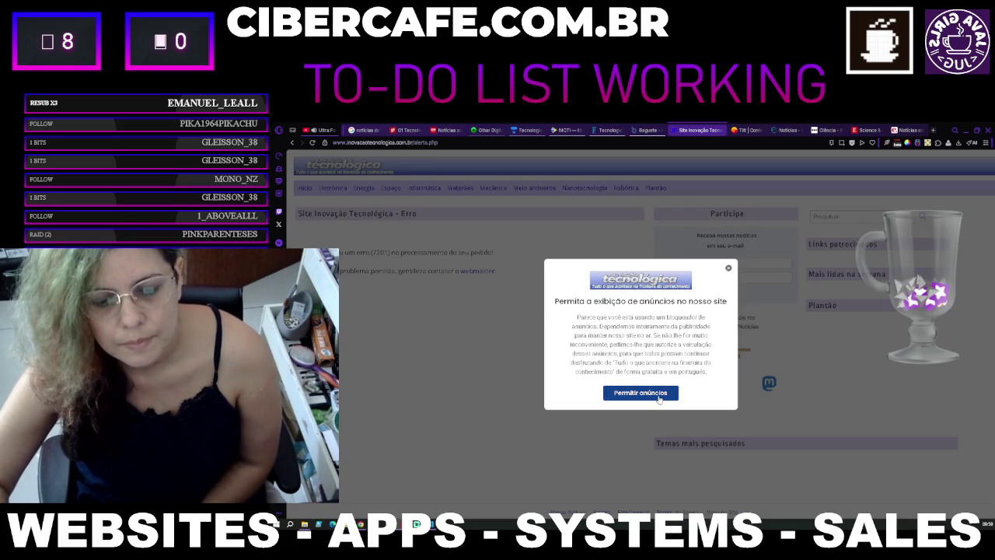
left_click(657, 395)
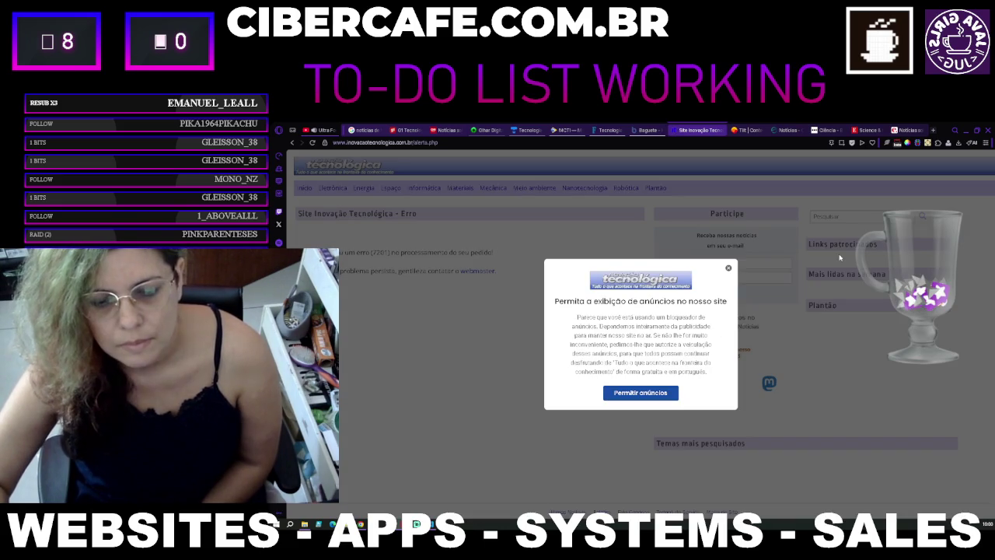
left_click(668, 394)
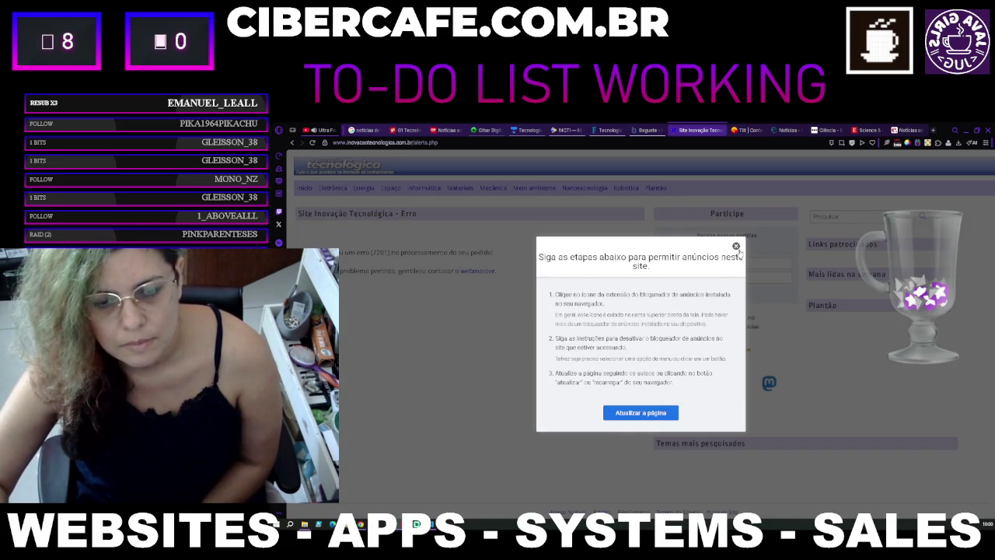
left_click(736, 247)
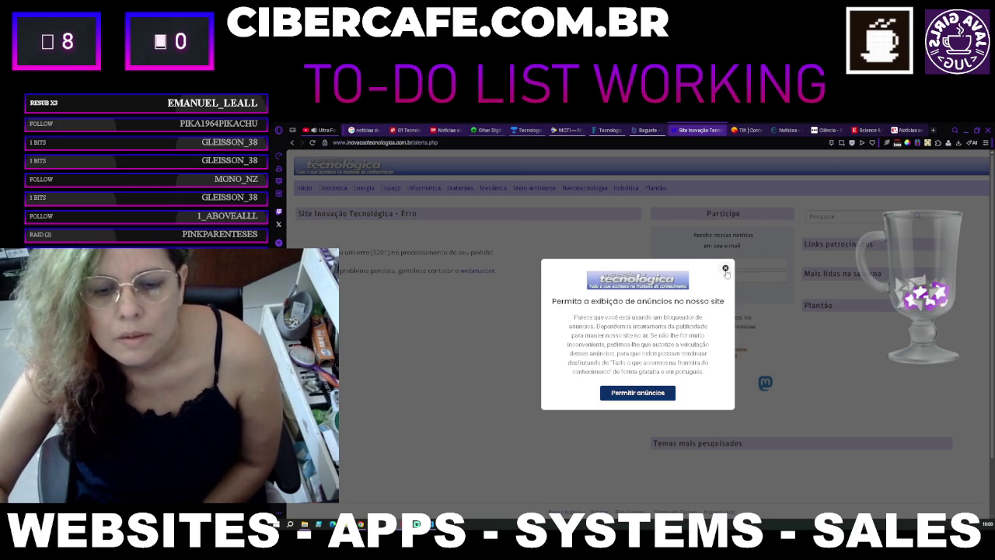
left_click(725, 269)
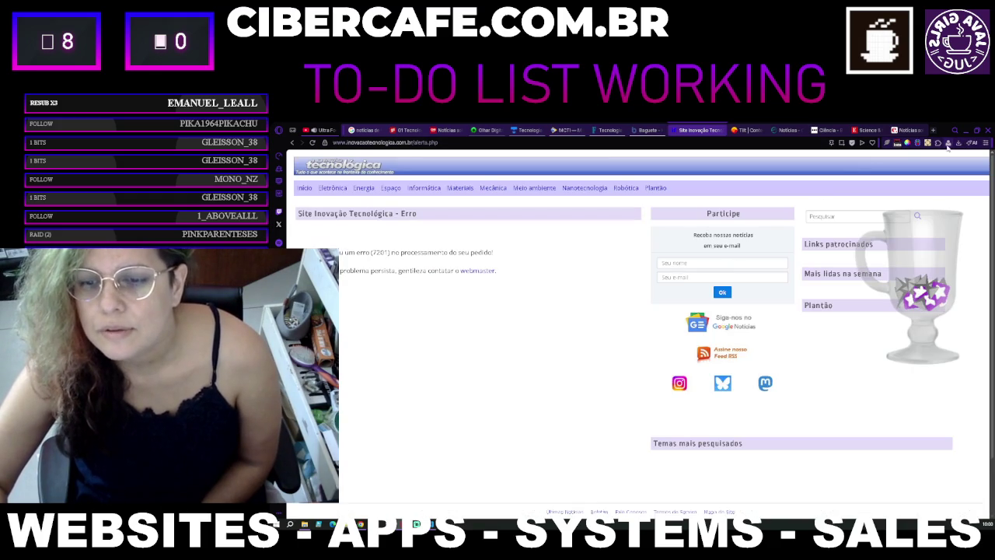
Step: Disable Opera's ad blocking for Inovação Tecnológica with 'Desativar para este site'
left_click(853, 143)
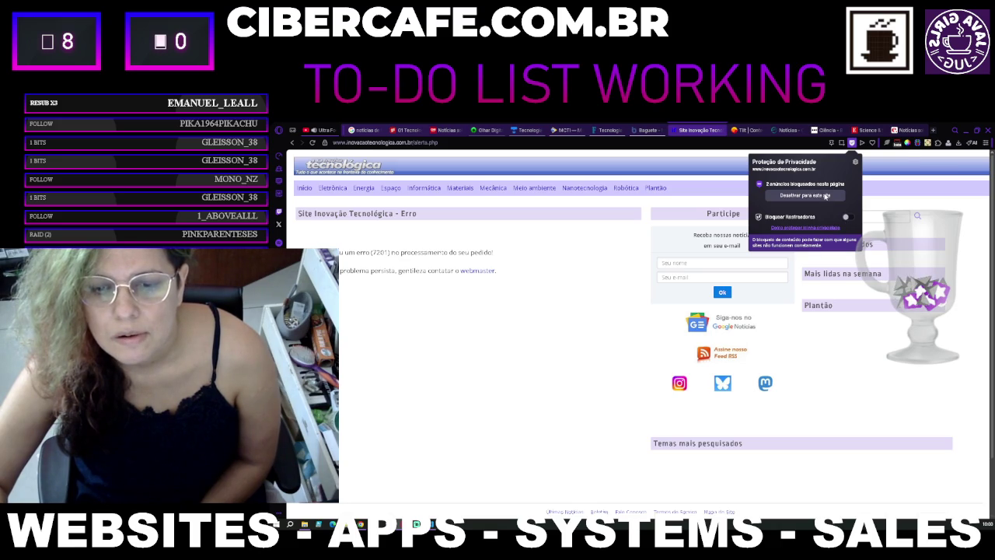
left_click(826, 196)
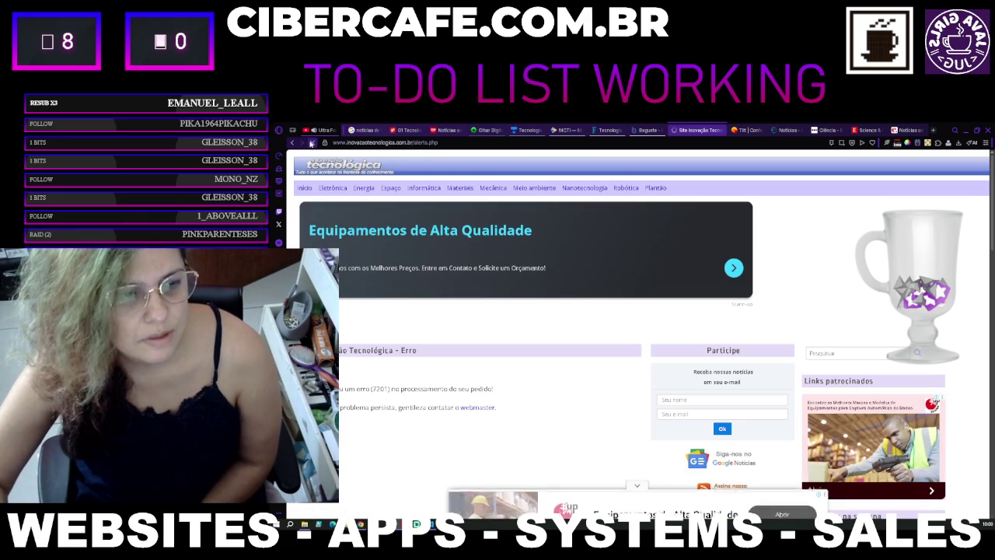
scroll(552, 314, "down", 3)
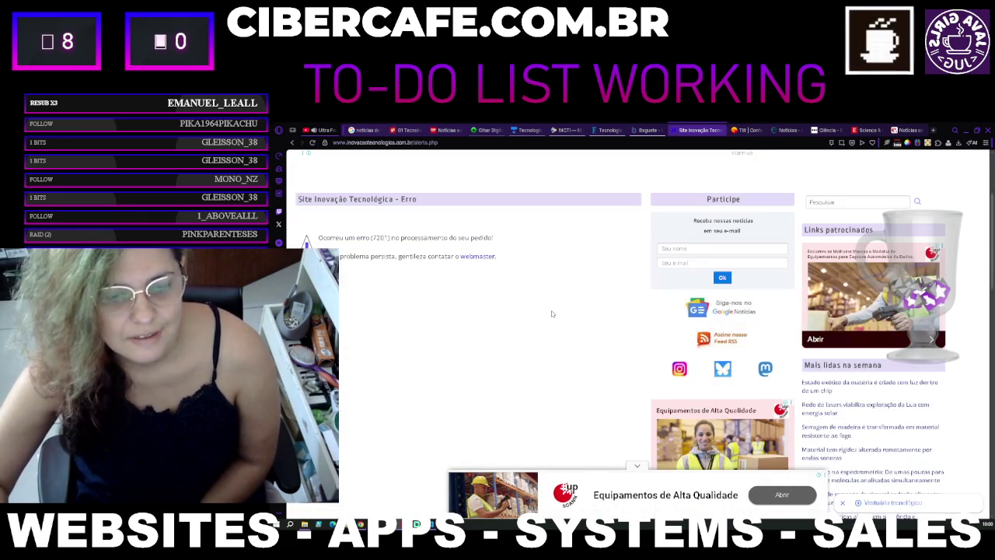
scroll(552, 314, "up", 3)
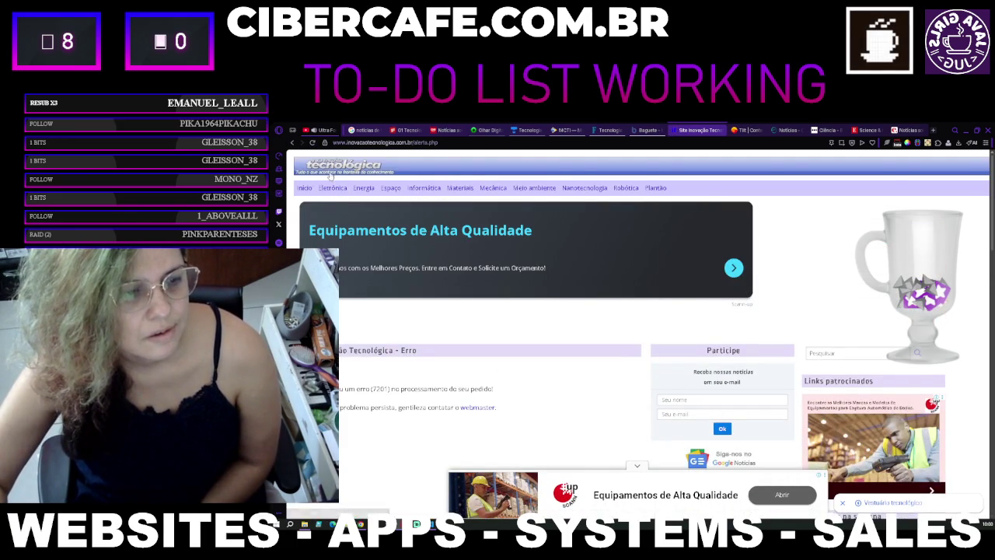
Step: Open Eletrônica, close the full-page ad, then go to the Informática section
left_click(331, 174)
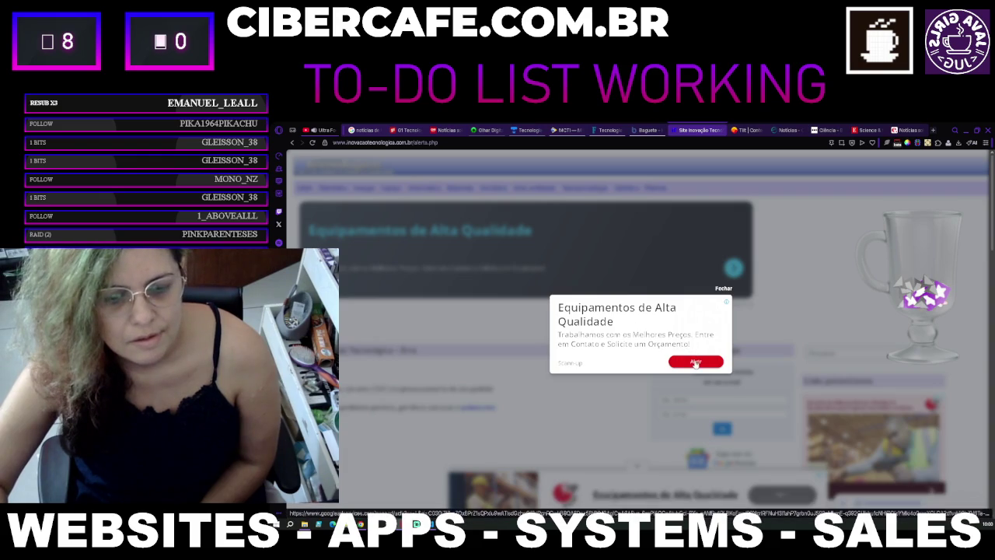
left_click(726, 289)
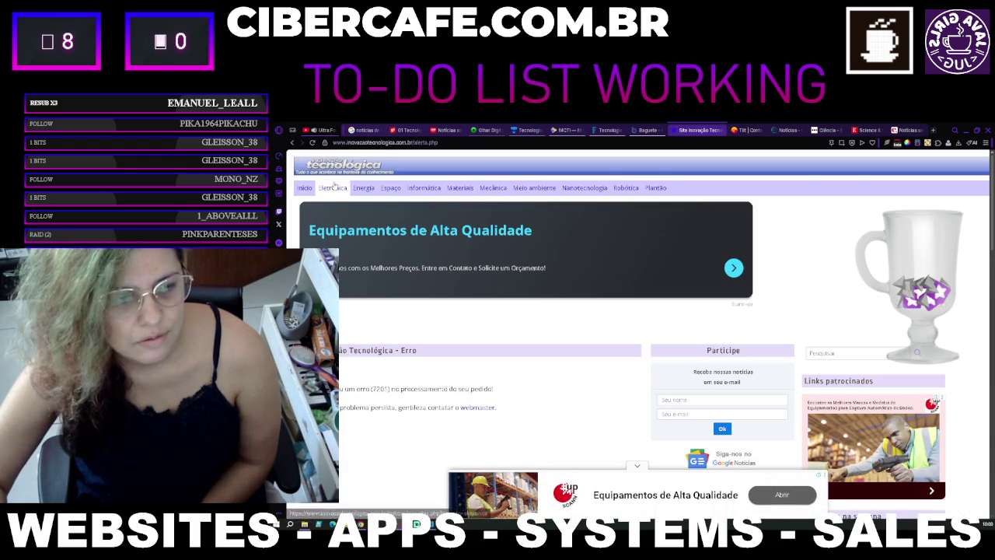
left_click(440, 190)
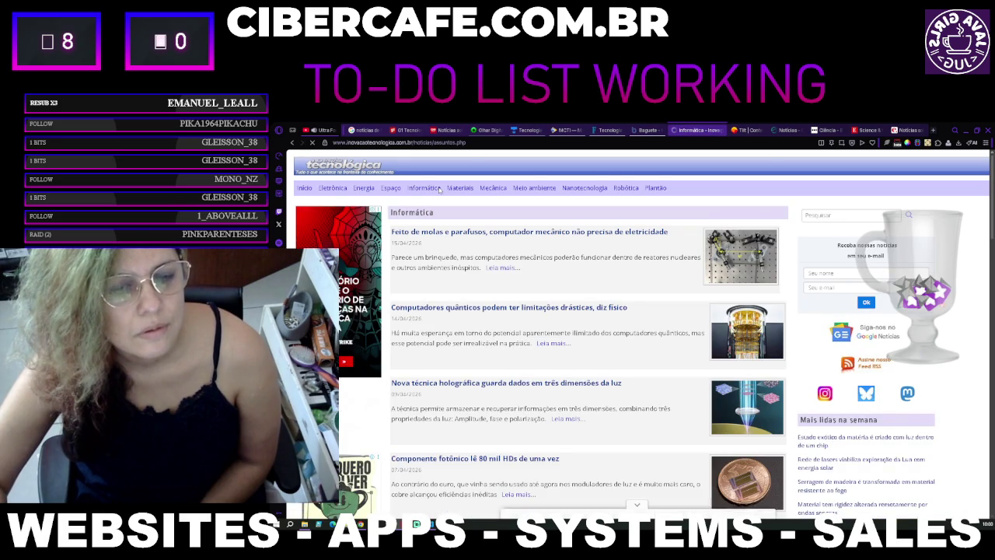
Step: Return to the Inovação Tecnológica home page, editing then reverting the address
left_click(311, 189)
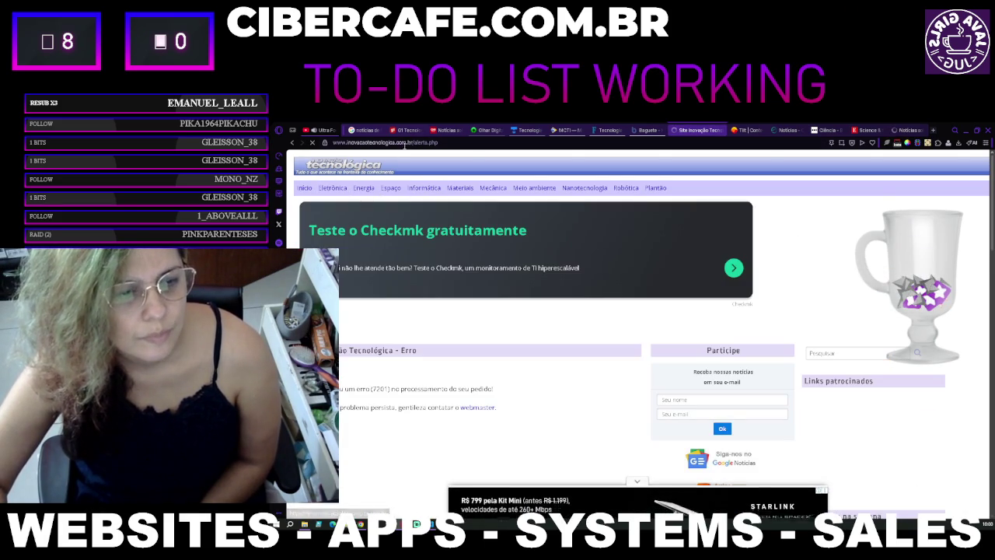
left_click_drag(417, 143, 506, 146)
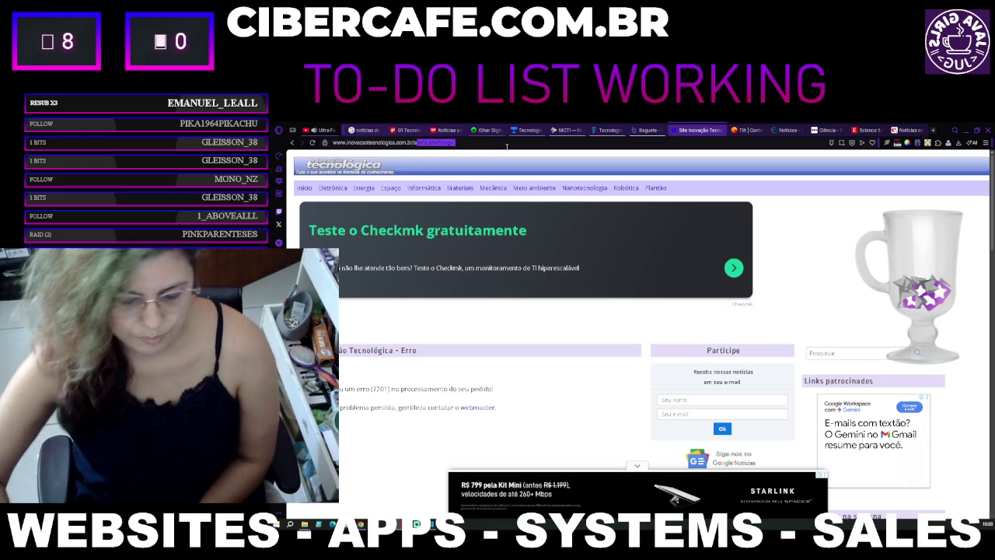
key("BackSpace")
key("Escape")
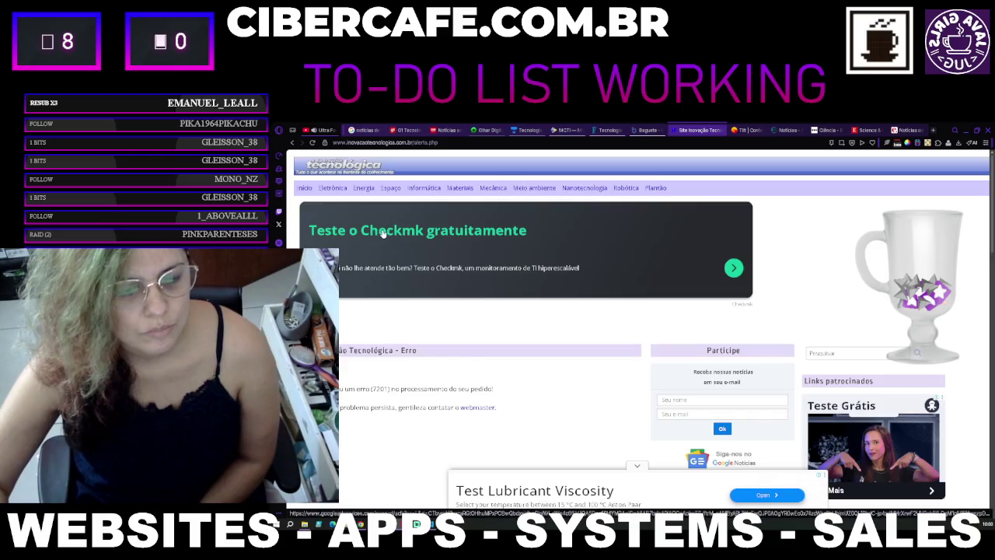
scroll(393, 237, "down", 5)
scroll(383, 234, "up", 2)
scroll(383, 233, "up", 3)
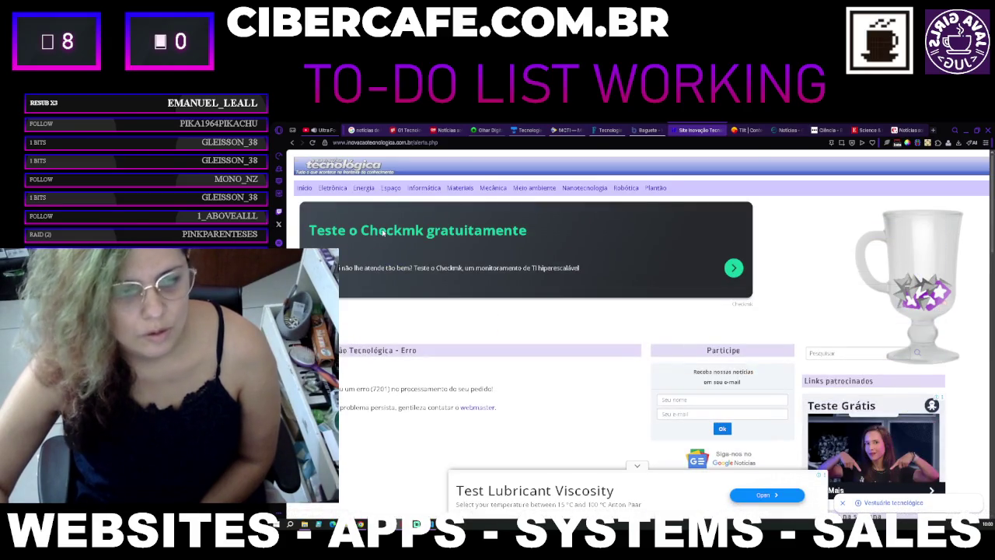
Step: Browse the Energia and Informática sections, then switch to the Tilt UOL tab
left_click(345, 189)
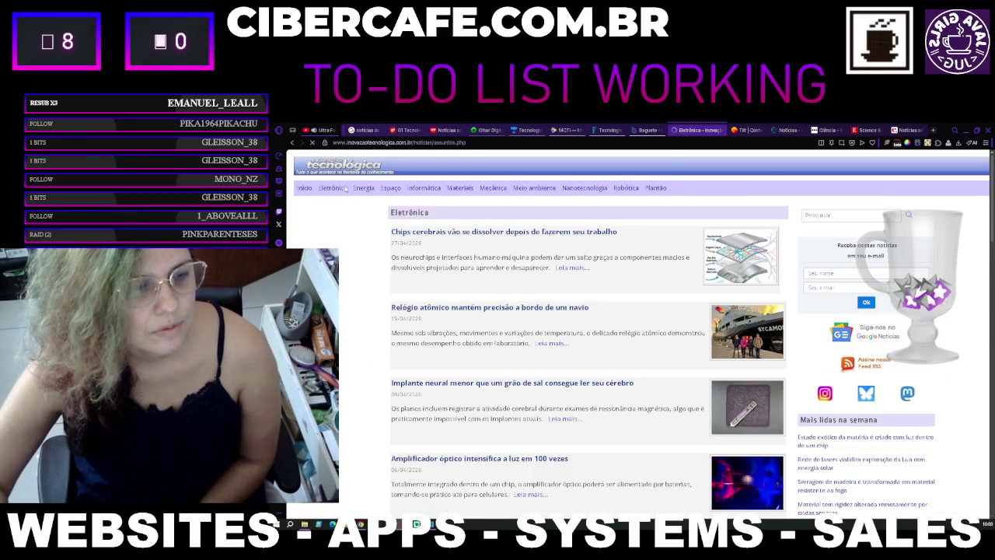
left_click(413, 189)
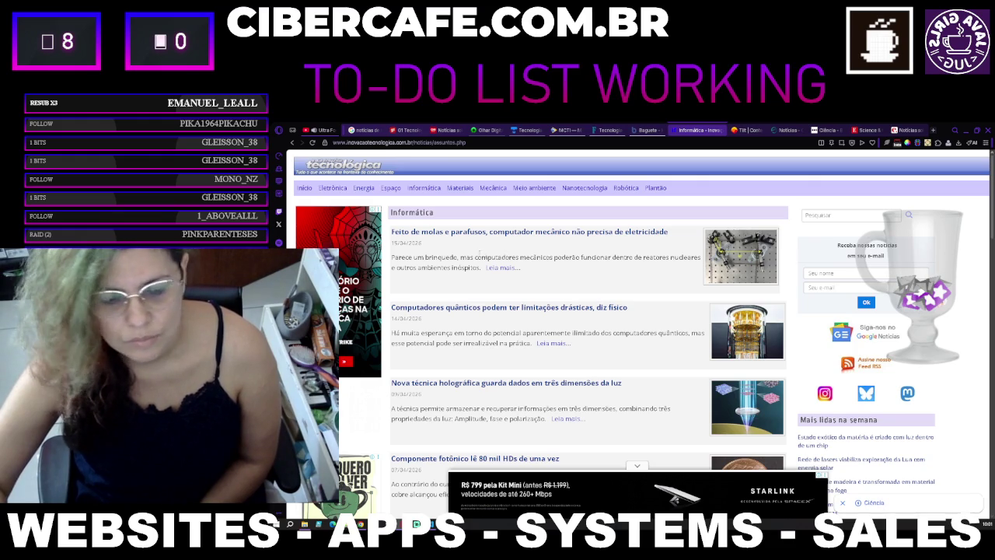
scroll(518, 293, "down", 3)
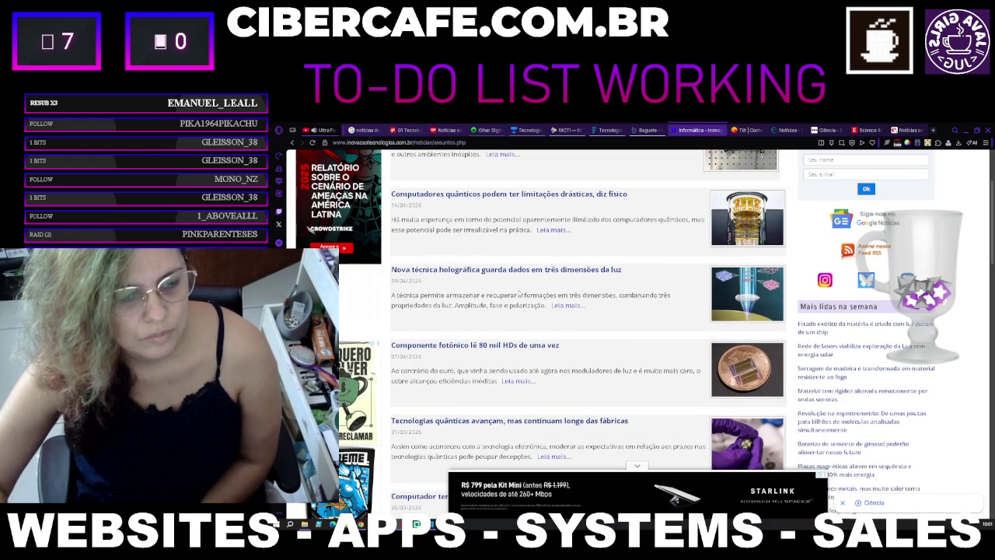
scroll(518, 293, "up", 3)
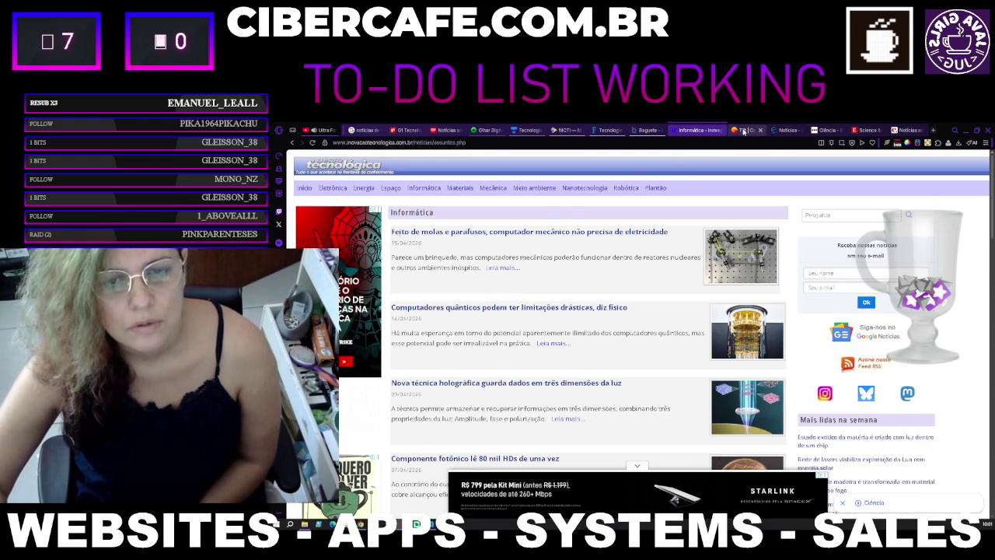
left_click(739, 129)
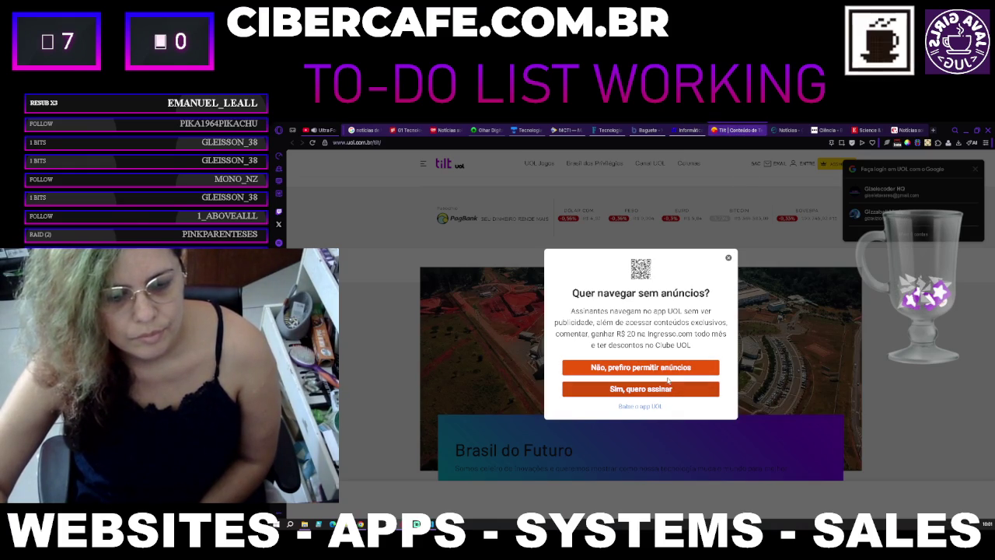
Step: Allow ads on Tilt instead of subscribing and dismiss the ad-free offer
left_click(668, 368)
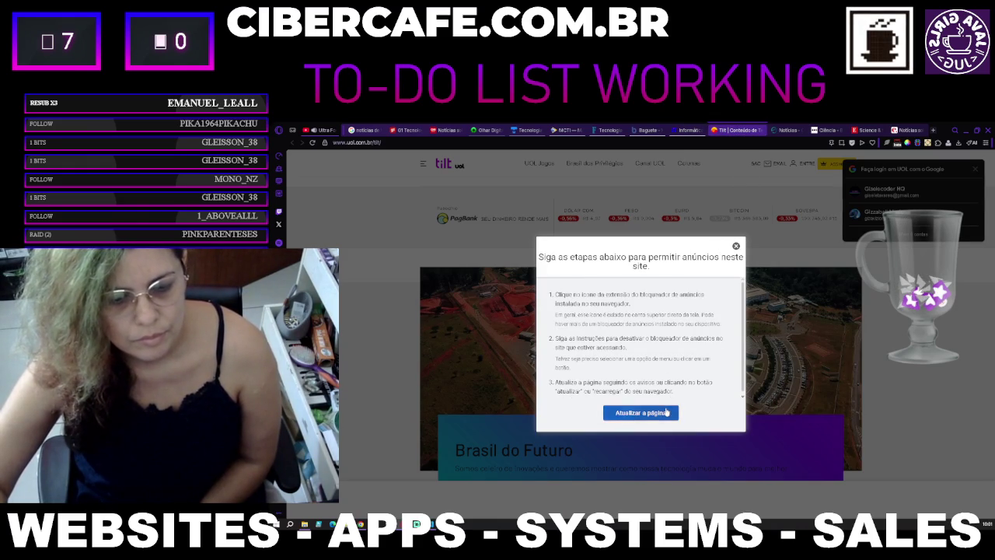
left_click(667, 410)
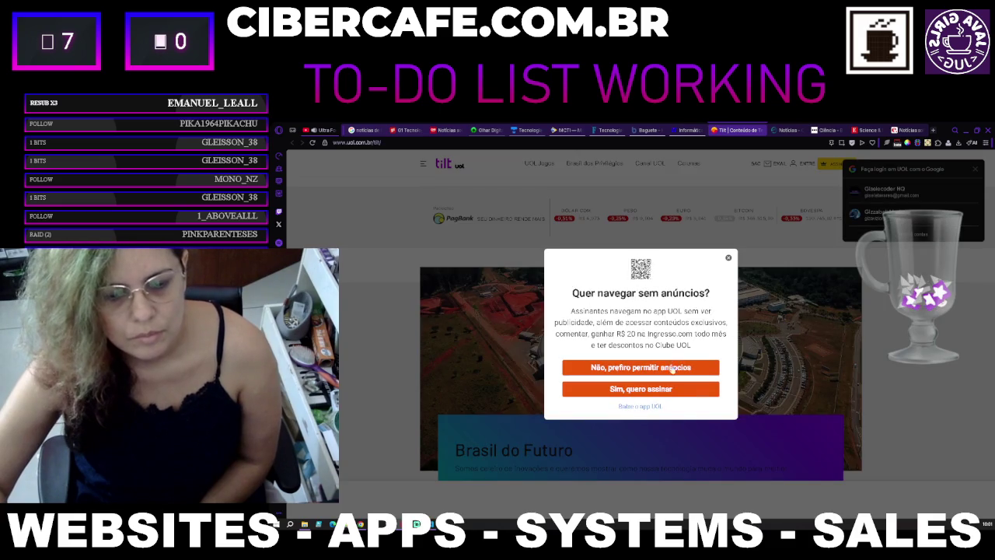
left_click(729, 258)
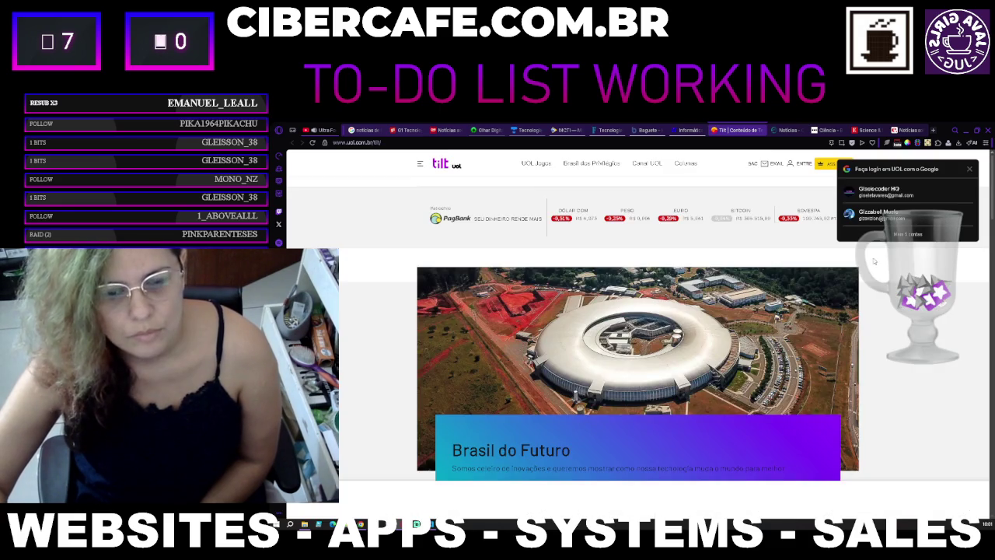
Step: Sign in to UOL with the Google account
left_click(886, 192)
left_click(908, 211)
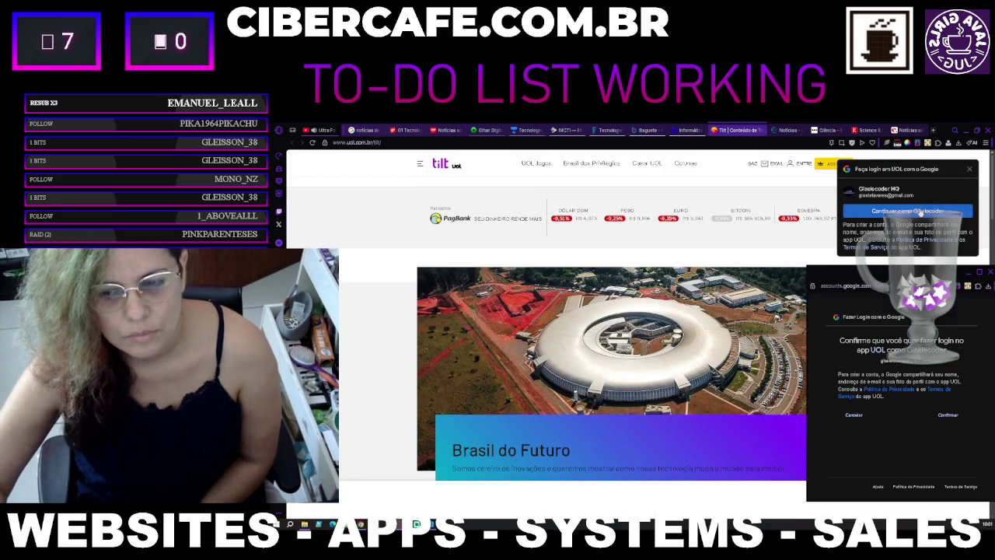
left_click(948, 416)
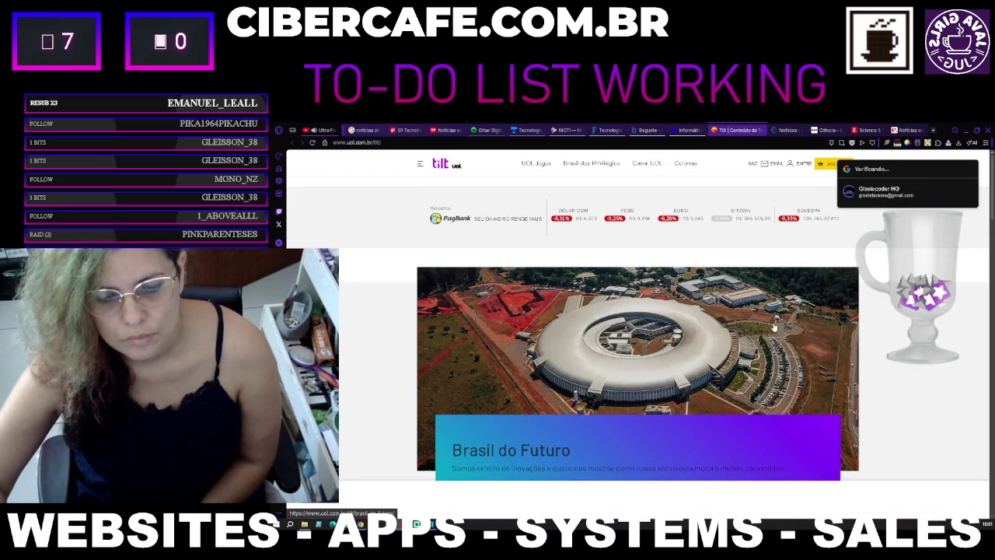
Step: Scroll Tilt down to the columnists' latest headlines, then close the tab
scroll(767, 321, "down", 3)
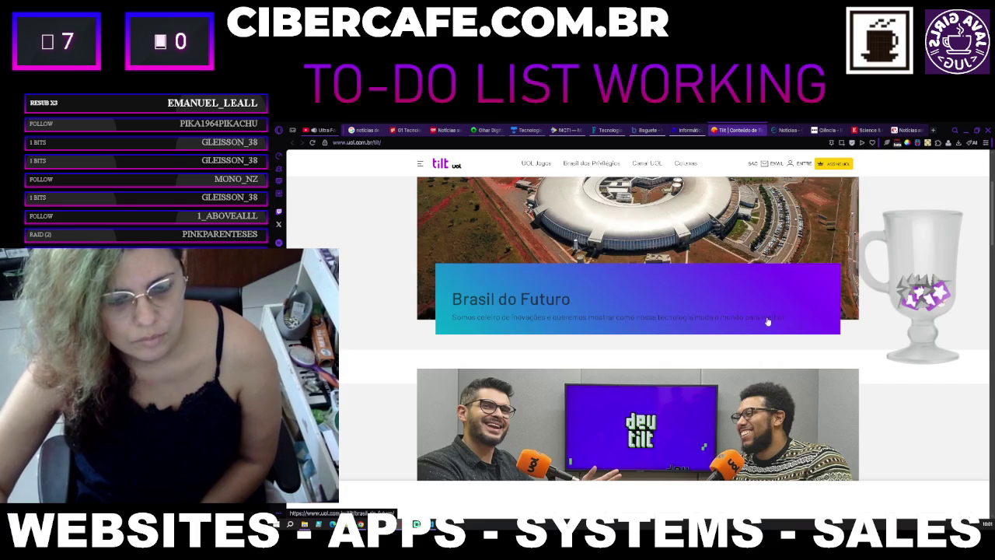
scroll(767, 322, "down", 2)
scroll(565, 196, "up", 4)
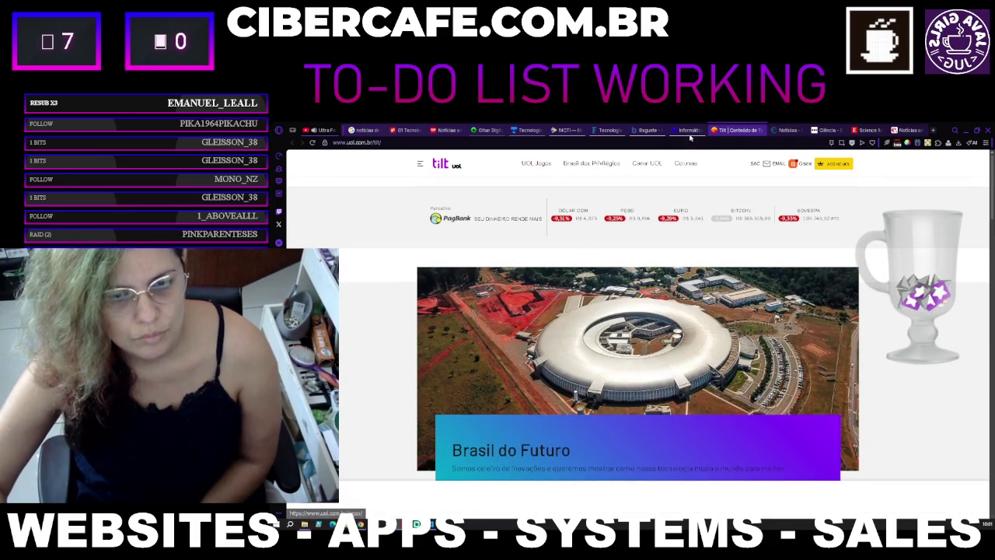
scroll(761, 243, "down", 6)
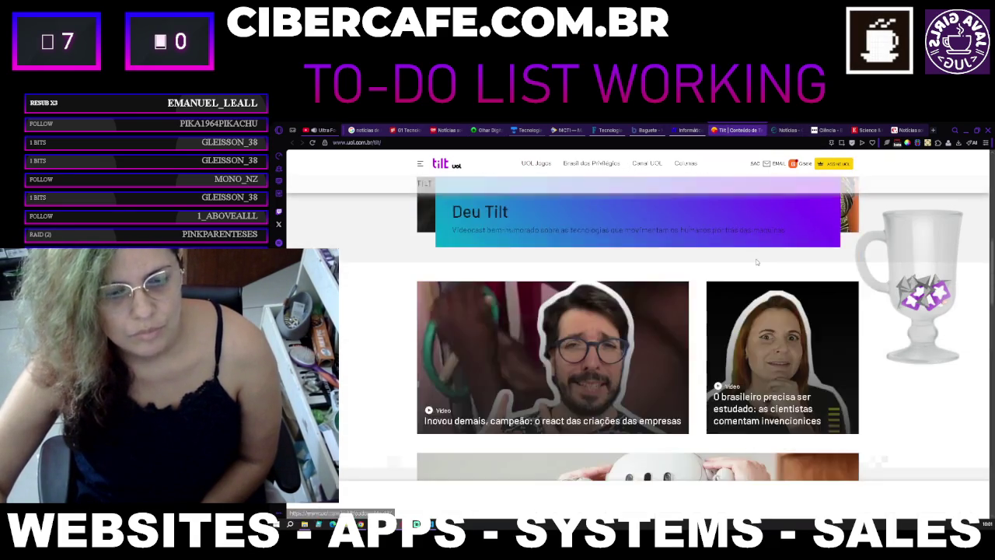
scroll(756, 264, "down", 2)
scroll(756, 263, "down", 5)
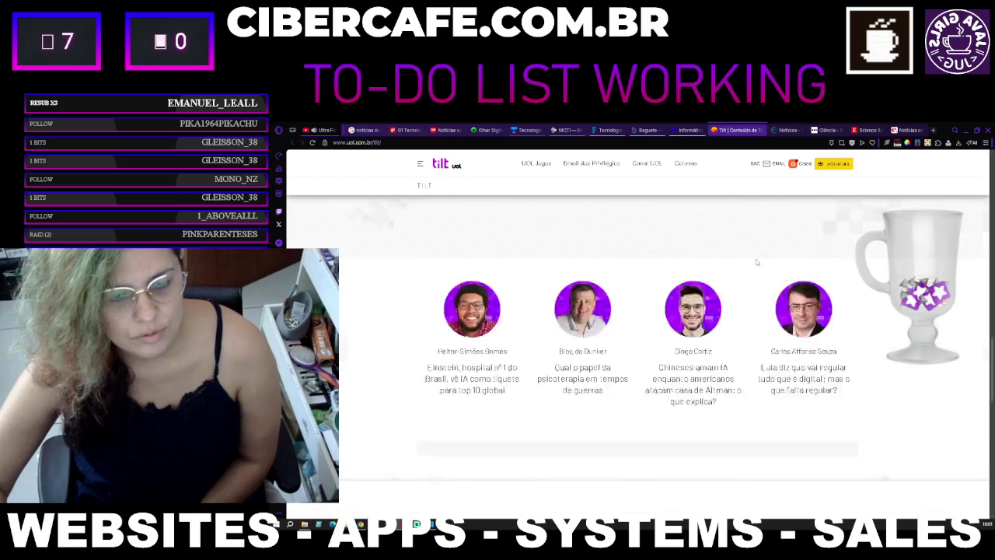
scroll(757, 262, "up", 2)
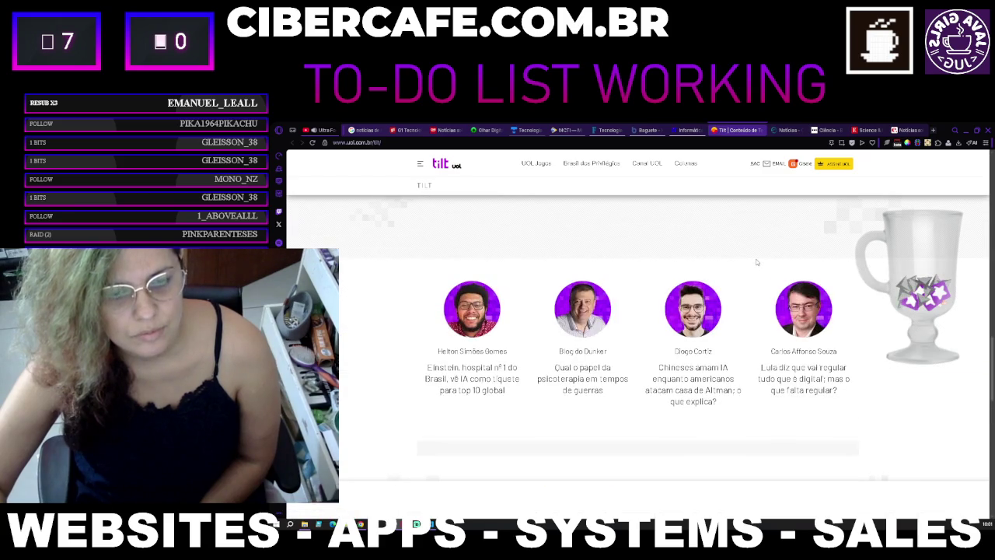
left_click(762, 130)
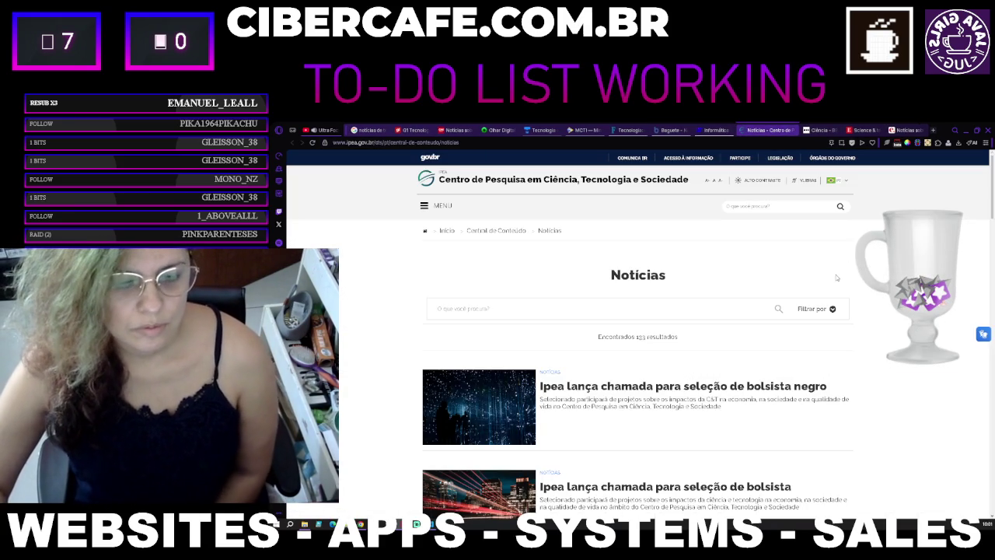
Step: Browse Ipea's Ciência subject content through the site's MENU
left_click(459, 209)
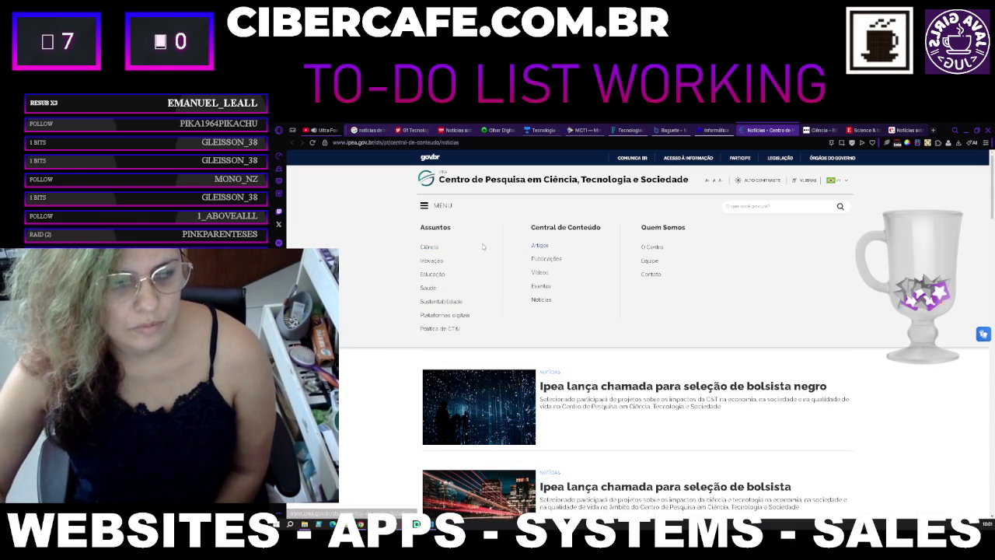
left_click(433, 250)
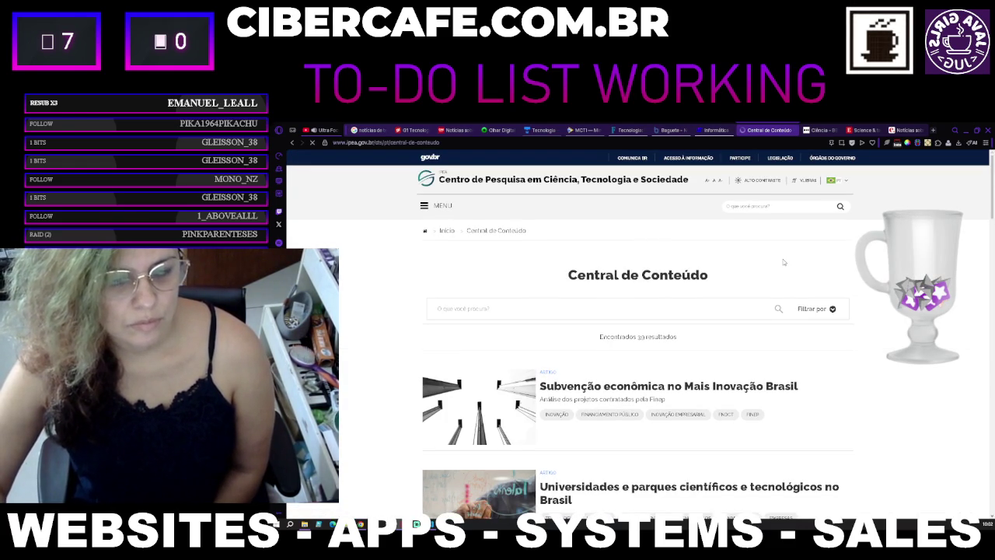
scroll(784, 262, "down", 1)
scroll(784, 262, "down", 1)
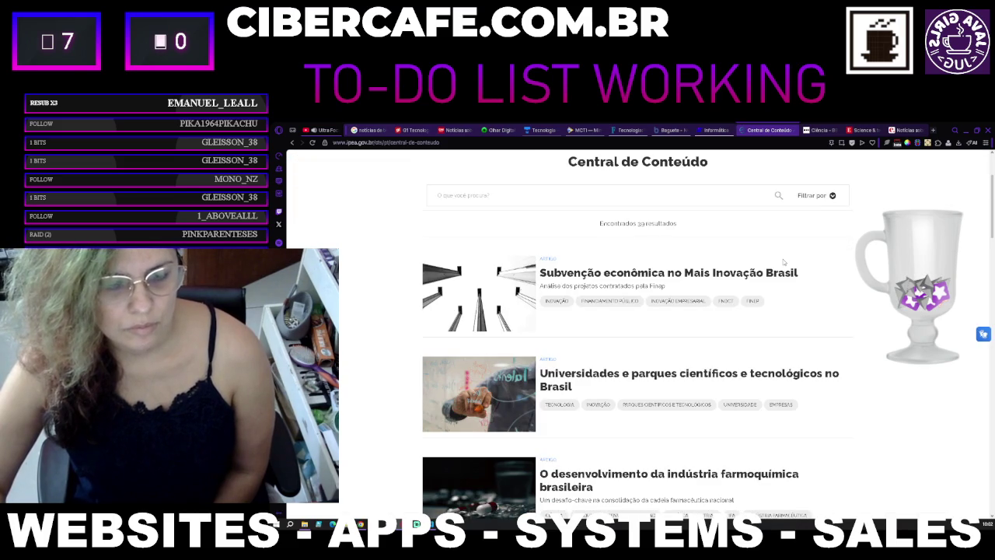
scroll(784, 262, "down", 3)
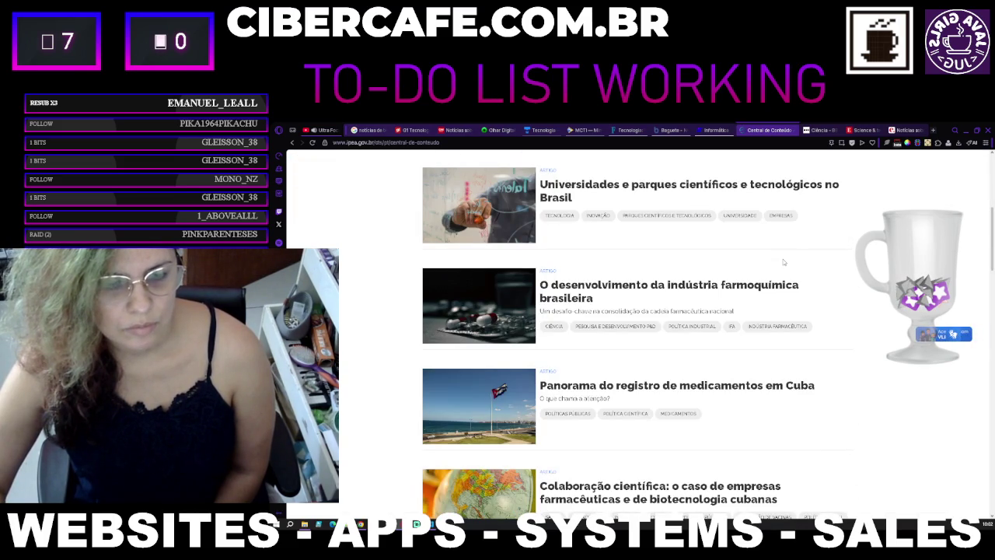
scroll(784, 262, "up", 3)
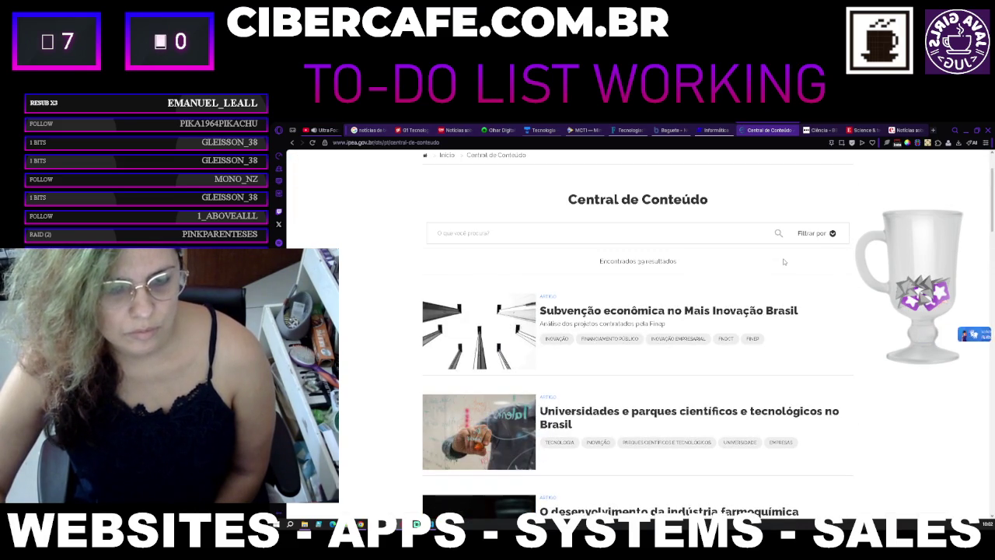
scroll(783, 258, "down", 6)
scroll(783, 258, "down", 3)
scroll(783, 258, "up", 9)
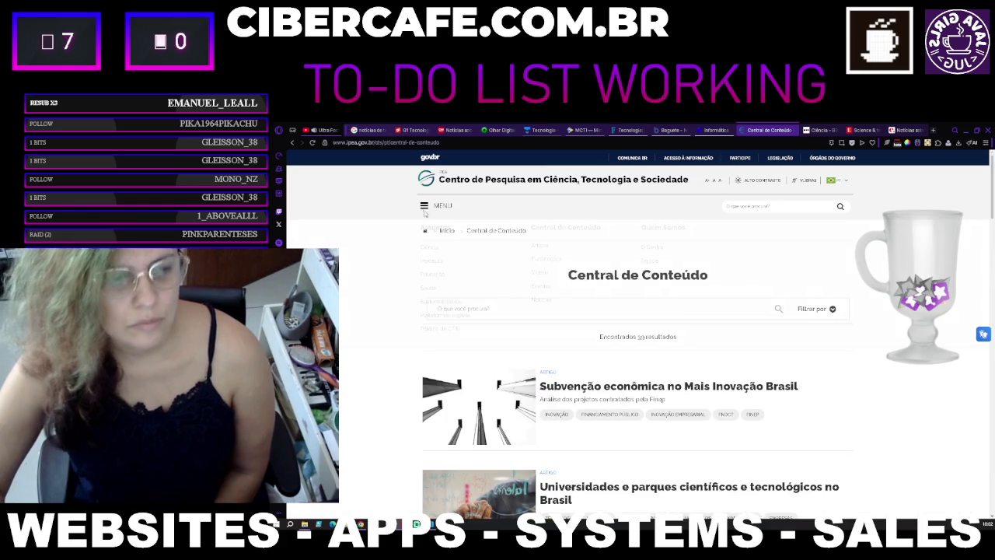
Step: Return to the Ipea research centre's home page, then switch to the BBC Ciência tab
left_click(426, 212)
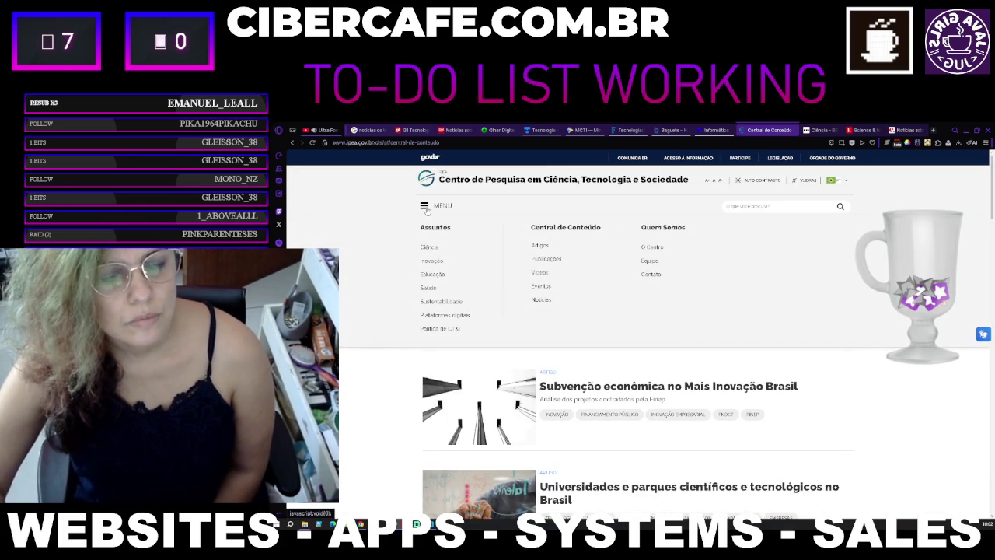
left_click(425, 207)
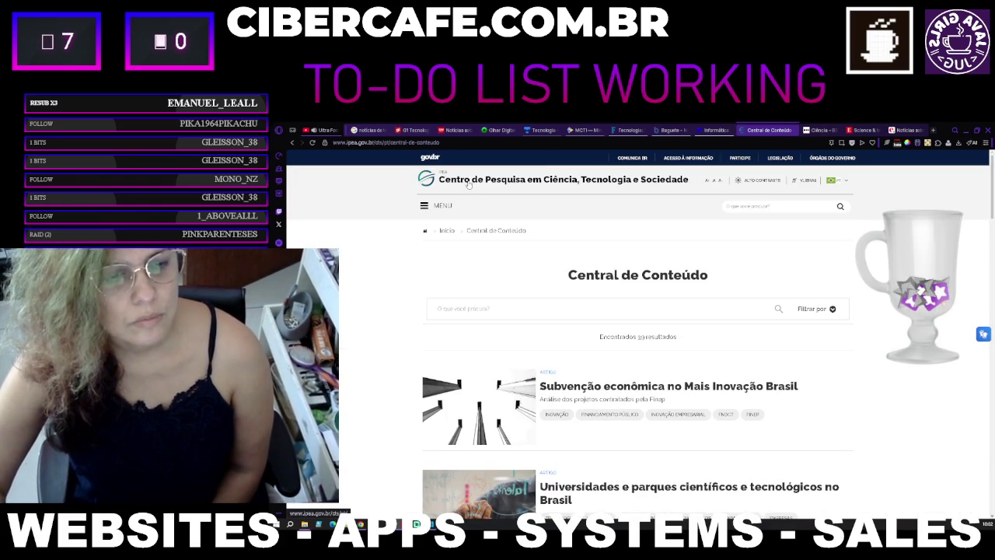
left_click(477, 179)
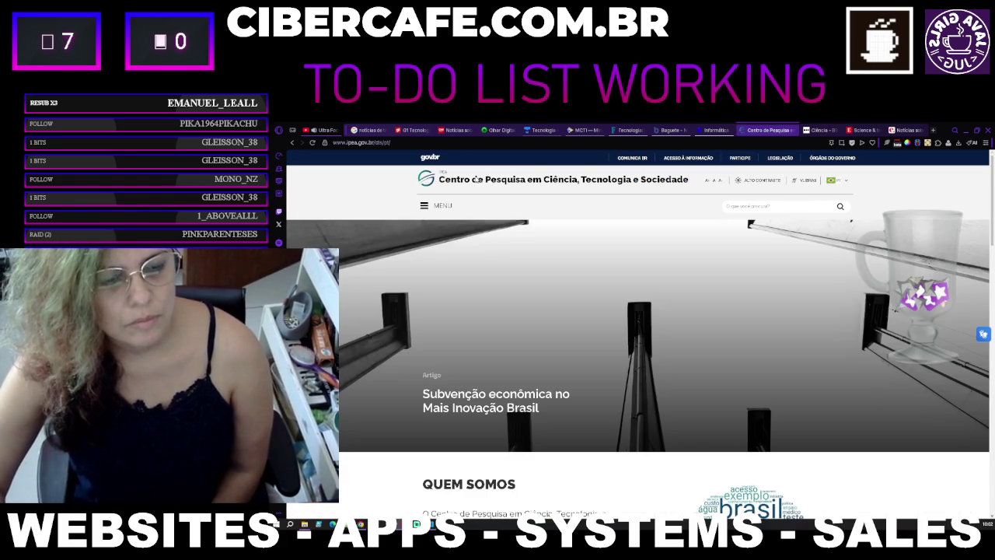
scroll(482, 195, "down", 5)
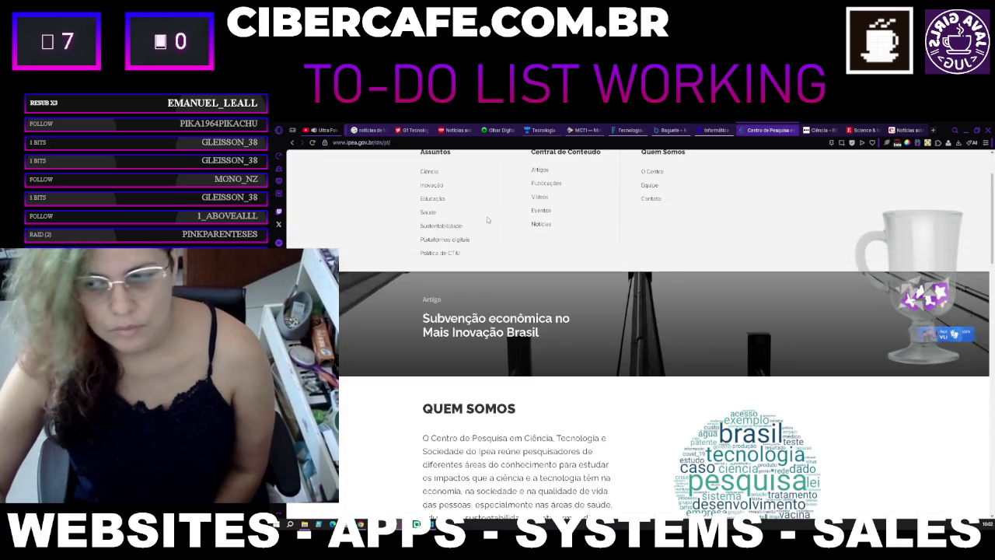
scroll(488, 217, "up", 5)
left_click(813, 130)
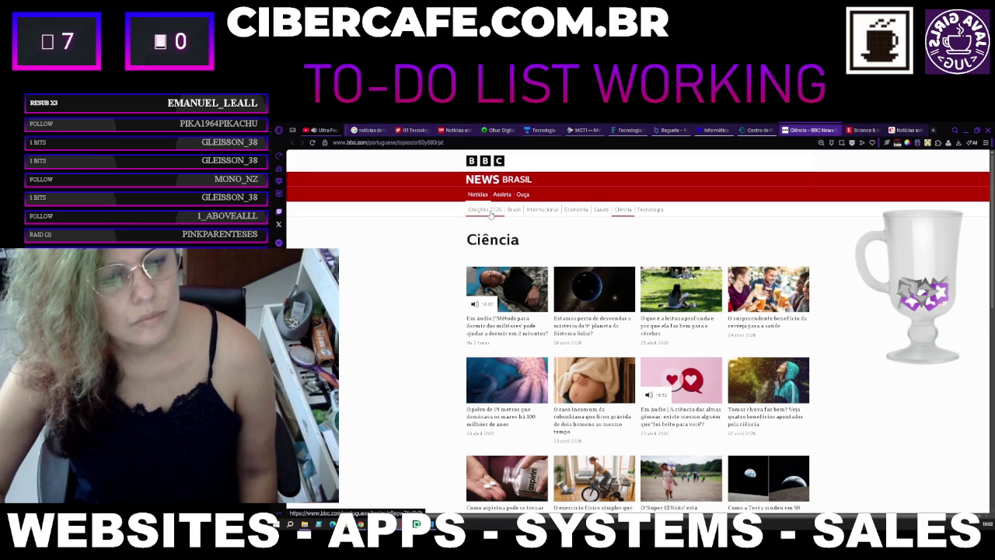
Step: Open BBC News Brasil's Tecnologia section and zoom it to 110%, then go to The Economist tab
left_click(652, 210)
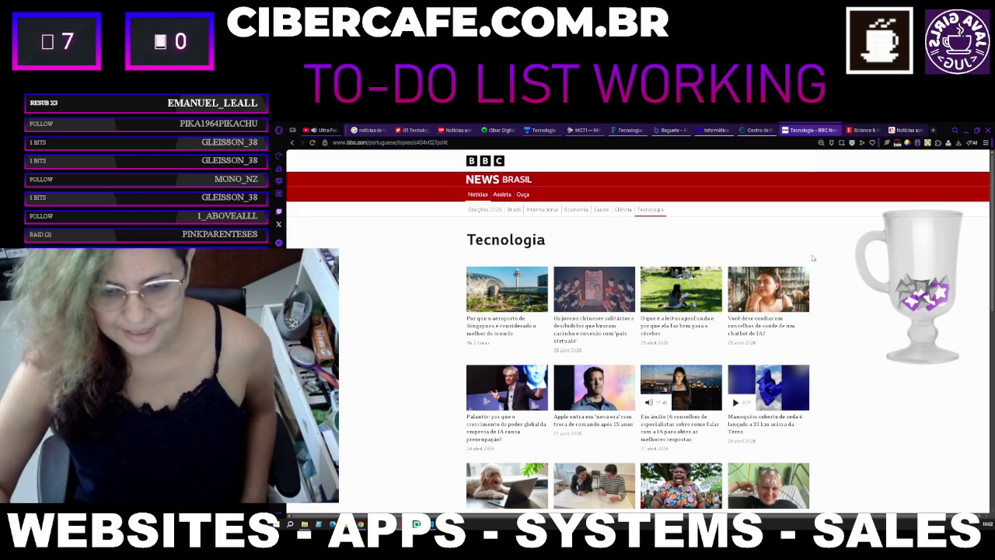
key("ctrl+plus")
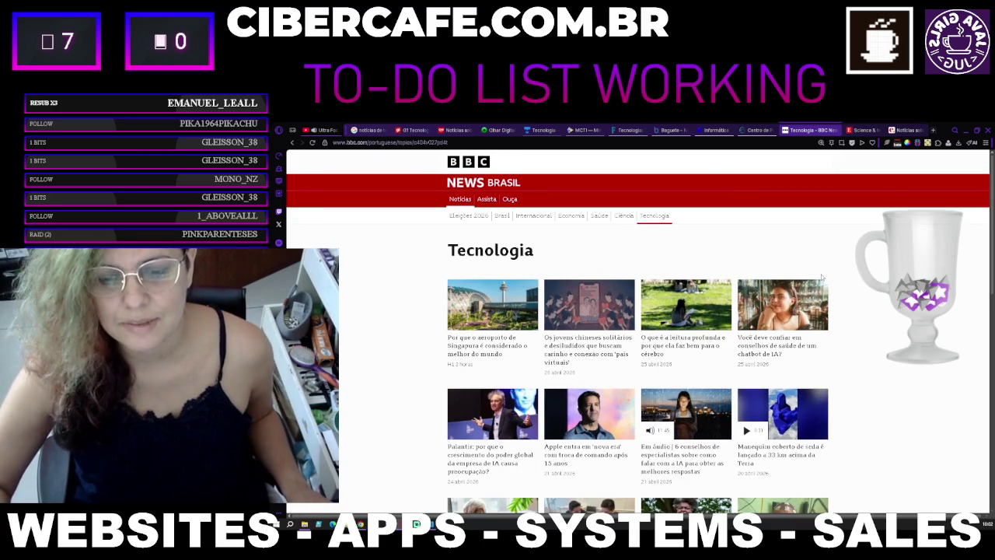
key("ctrl+plus")
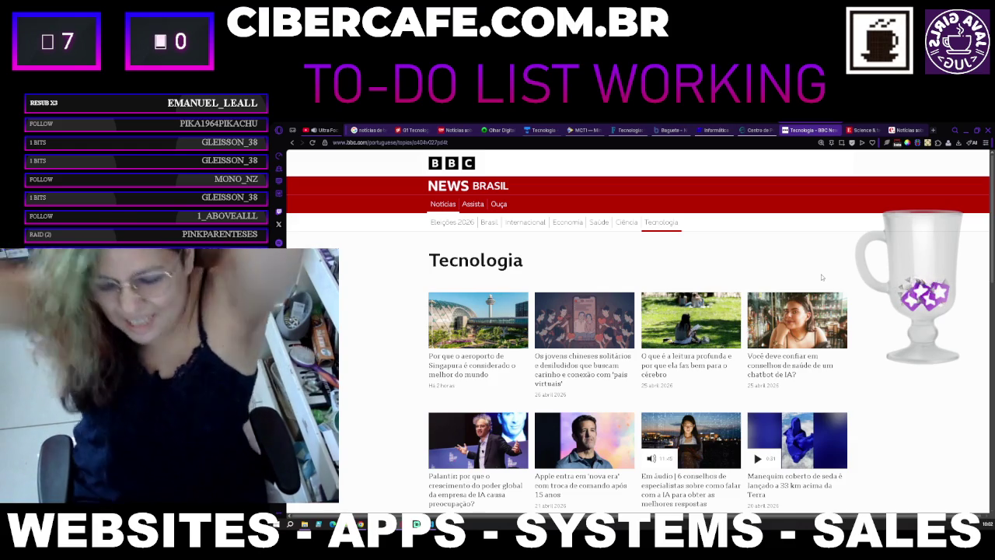
left_click(848, 129)
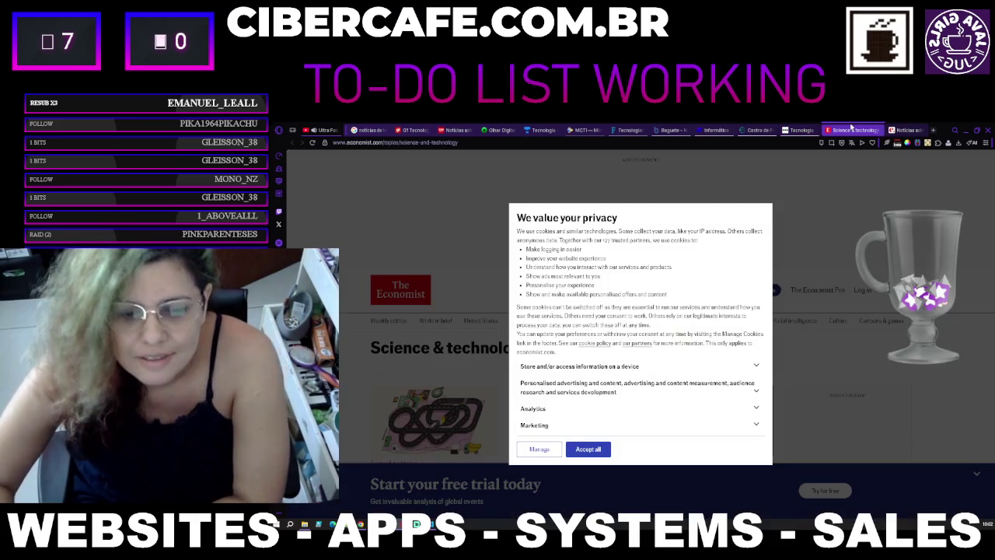
Step: Dismiss The Economist's privacy notice, zoom to 110% and scroll through its Science & technology stories
left_click(587, 454)
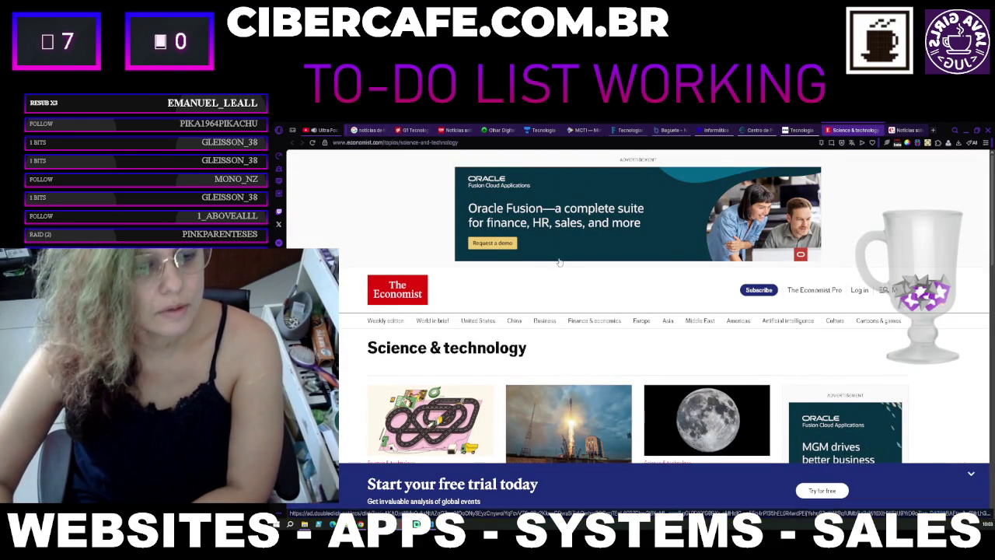
scroll(552, 257, "down", 2)
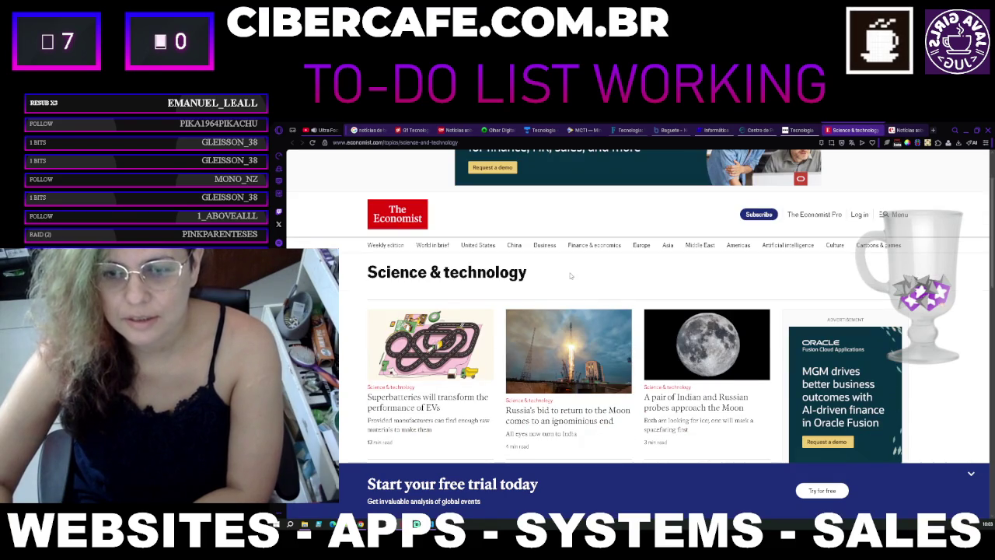
key("ctrl+plus")
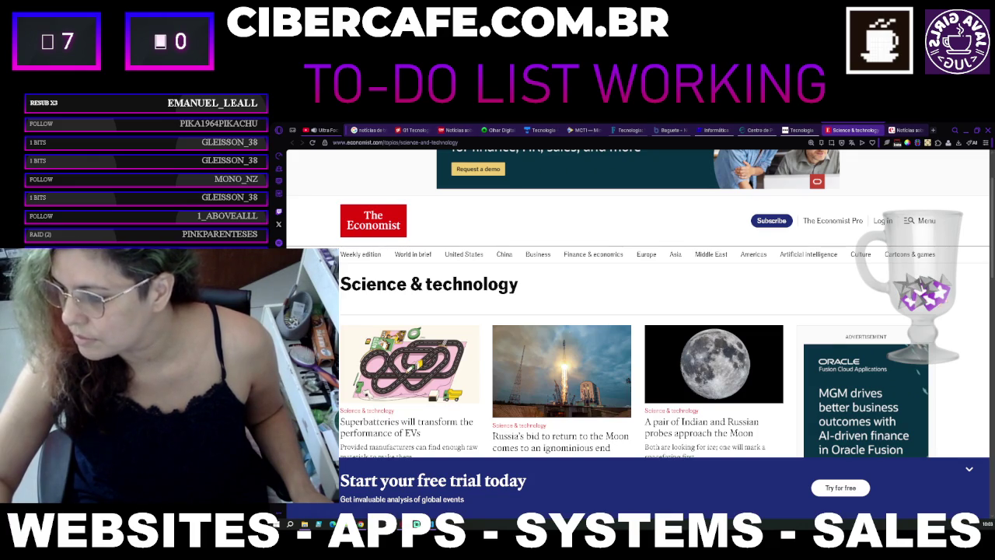
scroll(807, 377, "down", 2)
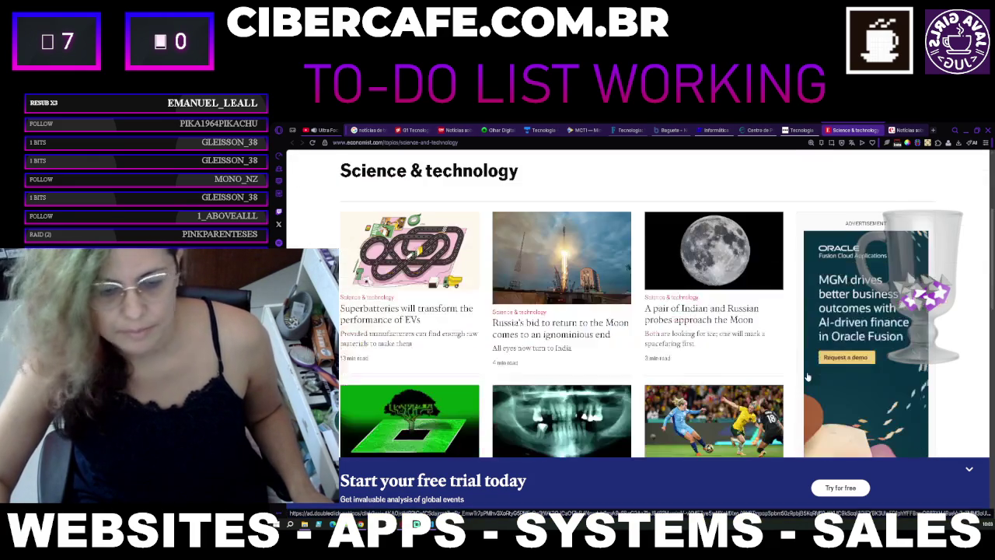
scroll(807, 377, "up", 2)
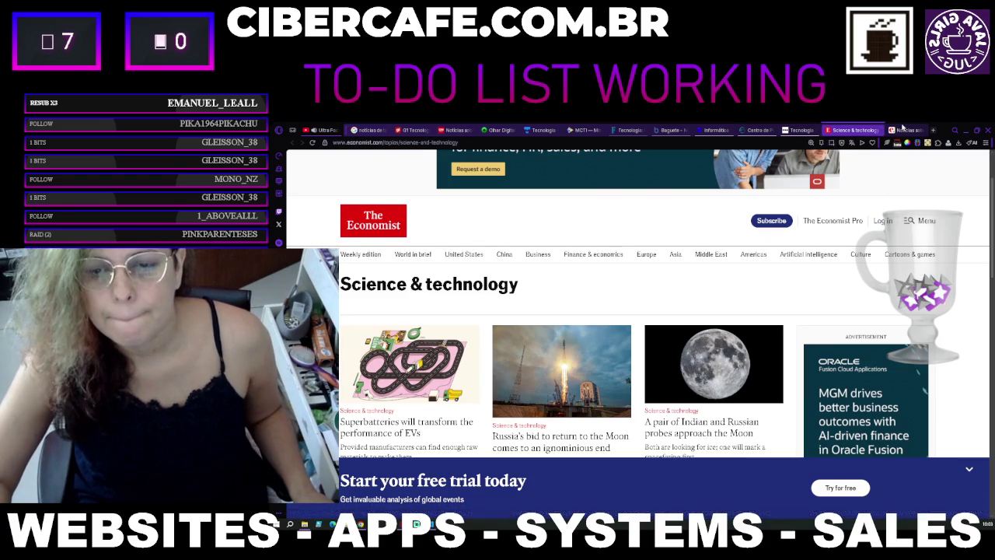
left_click(896, 130)
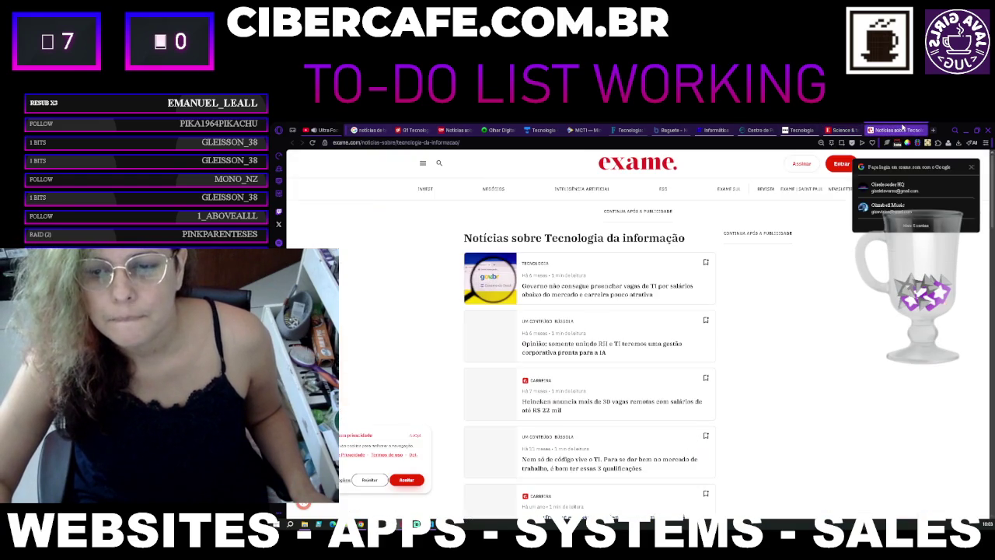
Step: Sign in to Exame with a Google account, accept its cookies and adjust the page zoom
left_click(913, 194)
left_click(920, 210)
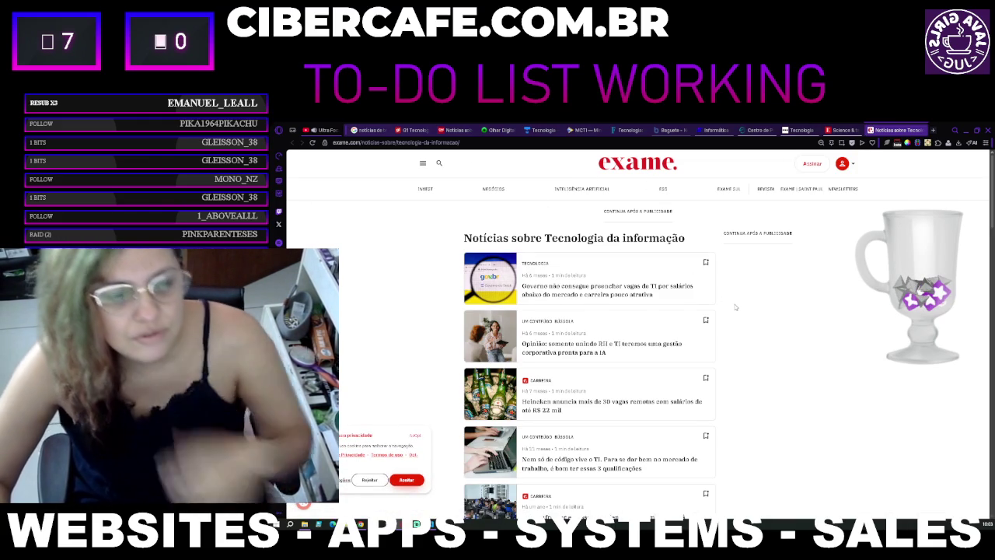
key("ctrl+plus")
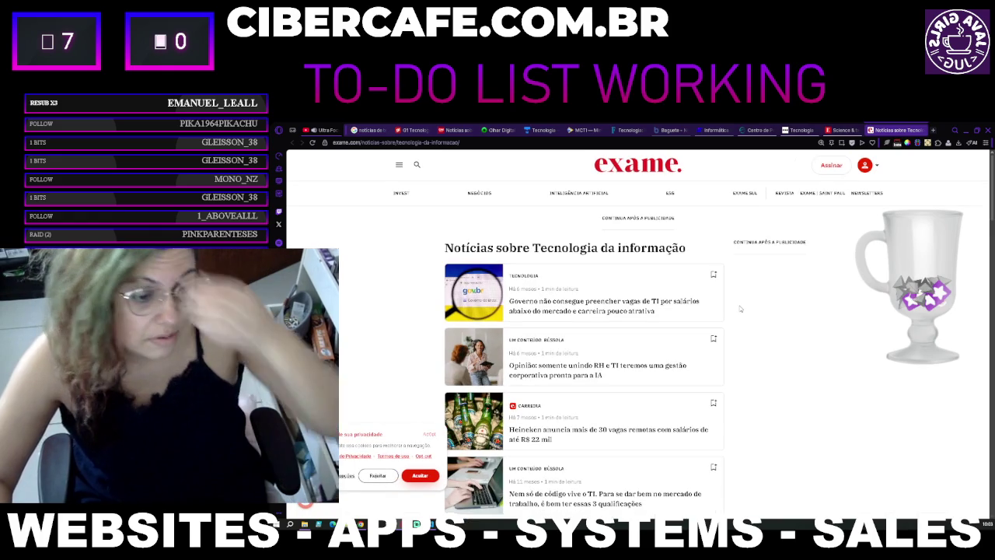
left_click(429, 477)
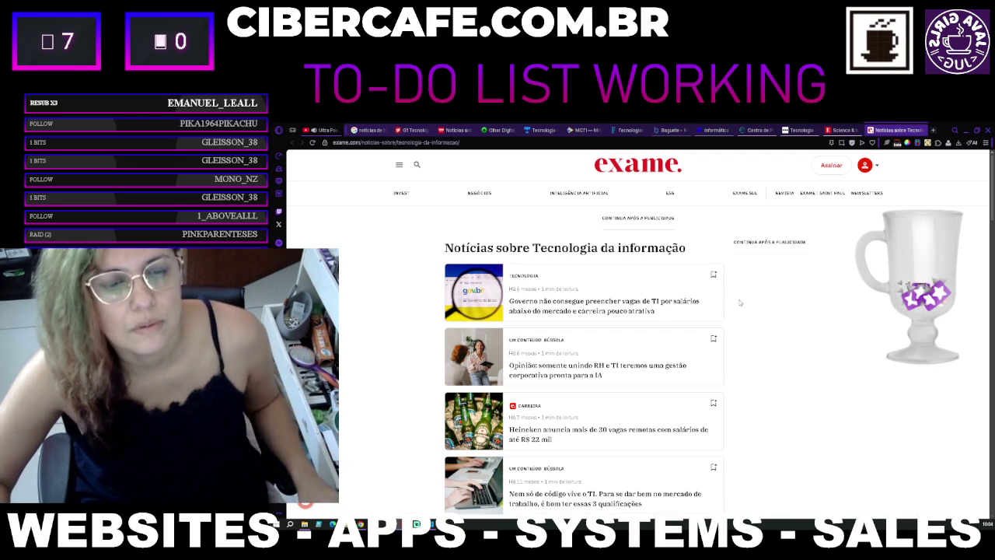
key("ctrl+plus")
key("ctrl+plus")
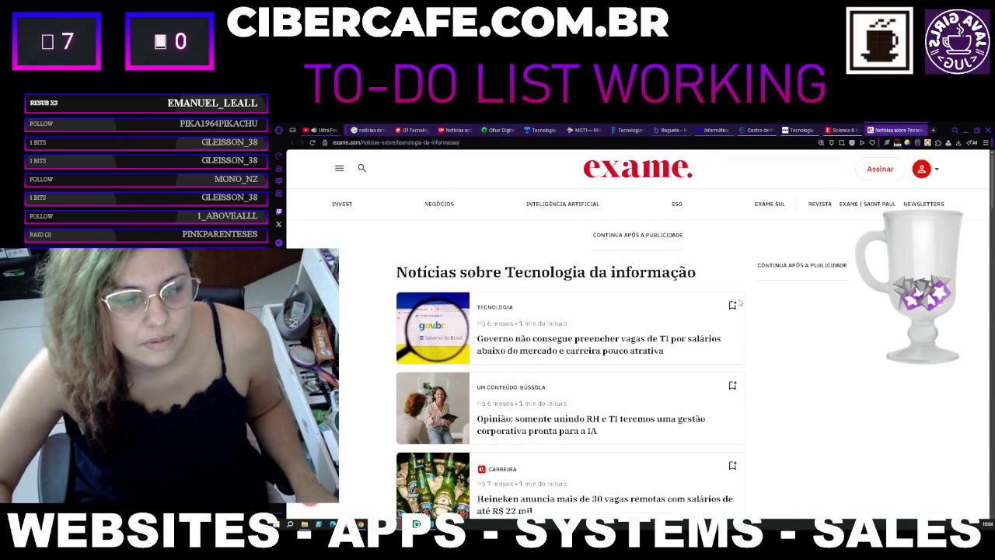
key("ctrl+minus")
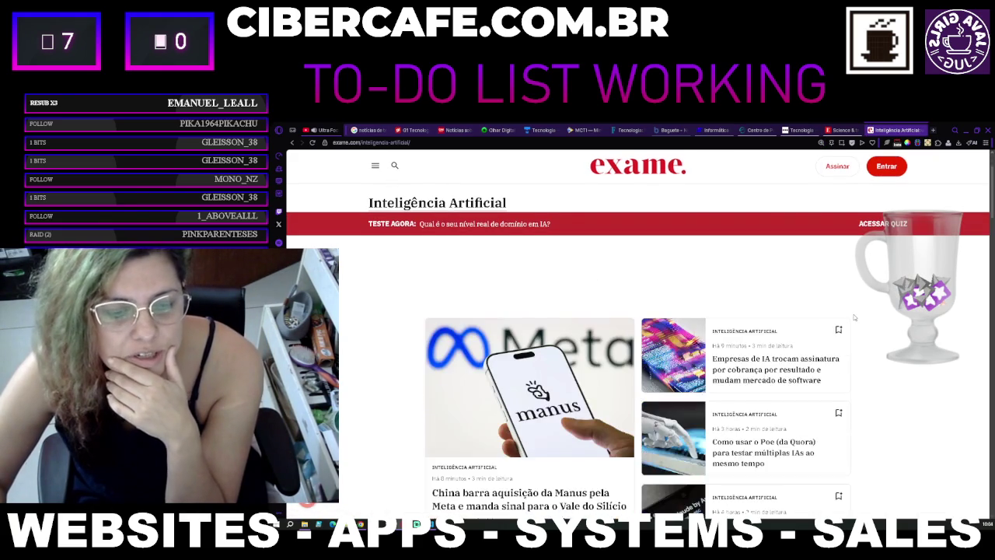
left_click(838, 131)
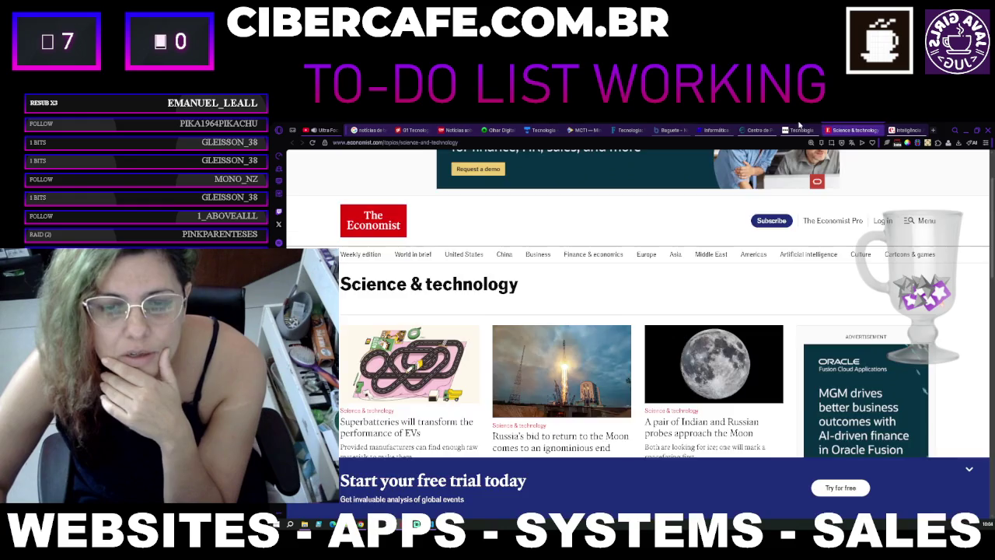
Step: Cycle through the news tabs from BBC to CNN Brasil, closing the Olhar Digital ad and CNN ad-blocker notice
left_click(799, 129)
left_click(758, 130)
left_click(704, 131)
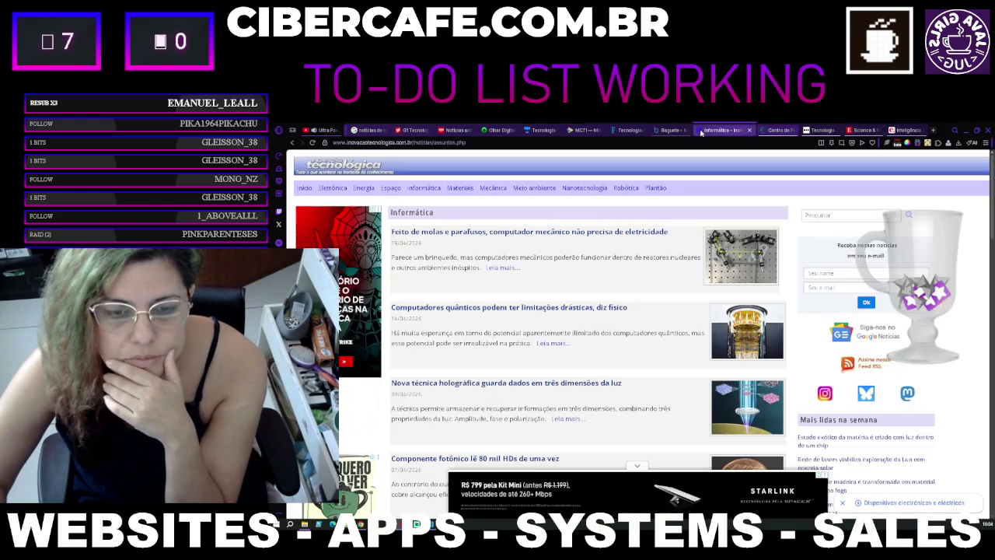
left_click(662, 131)
left_click(627, 131)
left_click(590, 131)
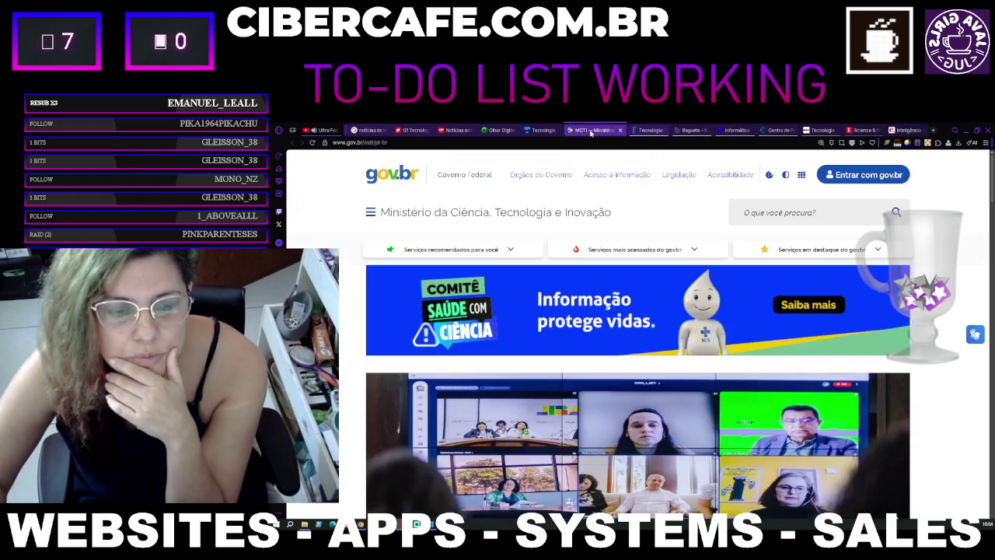
left_click(540, 131)
left_click(501, 130)
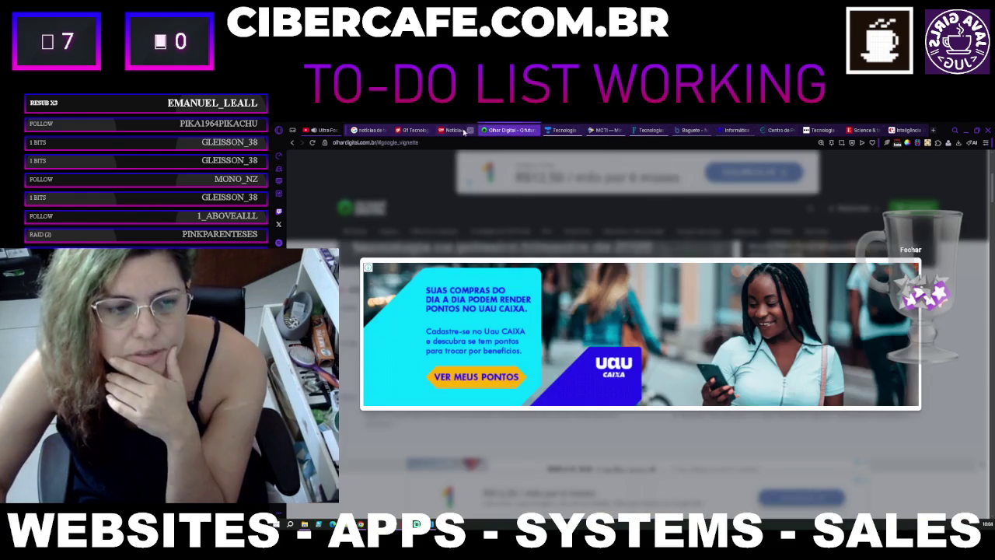
left_click(911, 257)
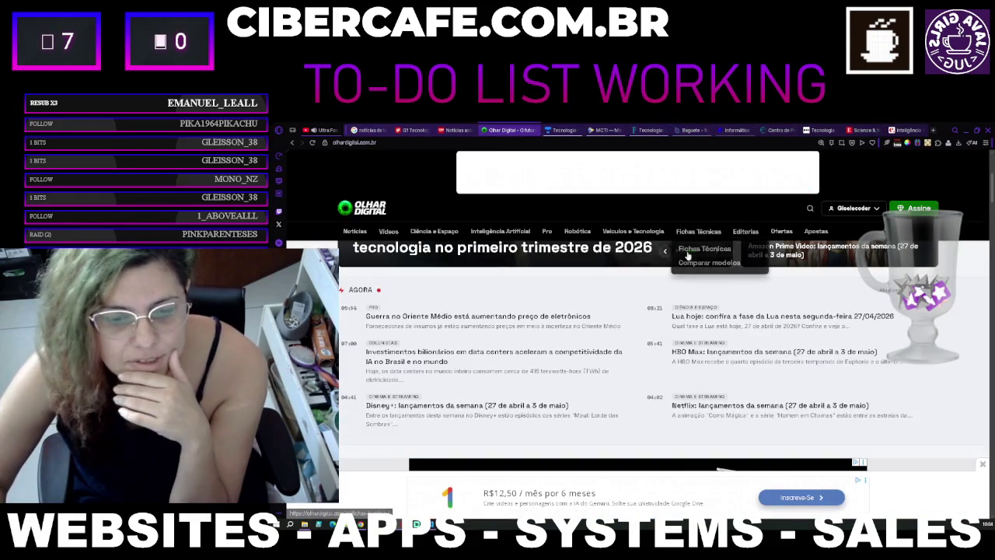
left_click(457, 131)
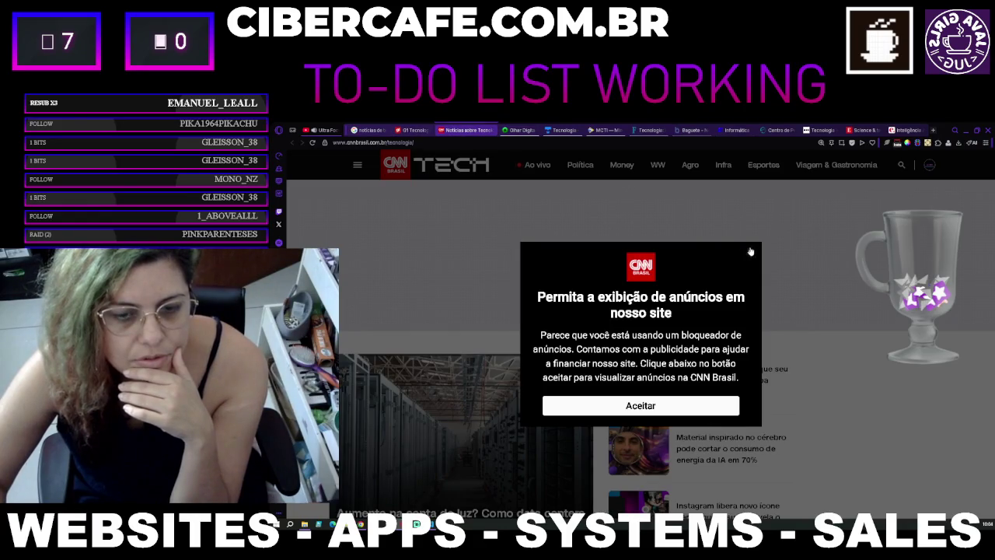
left_click(749, 249)
scroll(652, 266, "down", 2)
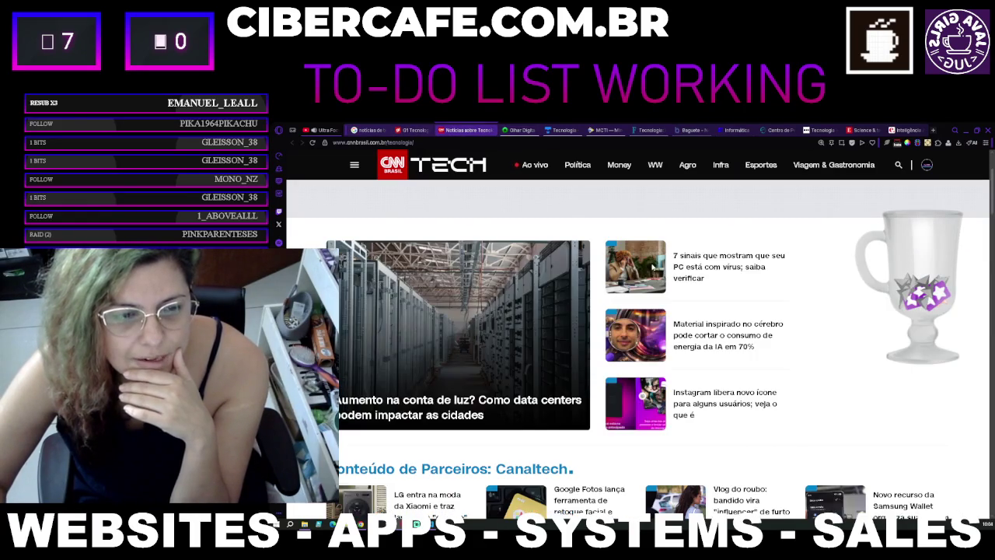
Step: Browse back from G1 through every tab to Exame's AI page, then open a new speed-dial tab
left_click(412, 130)
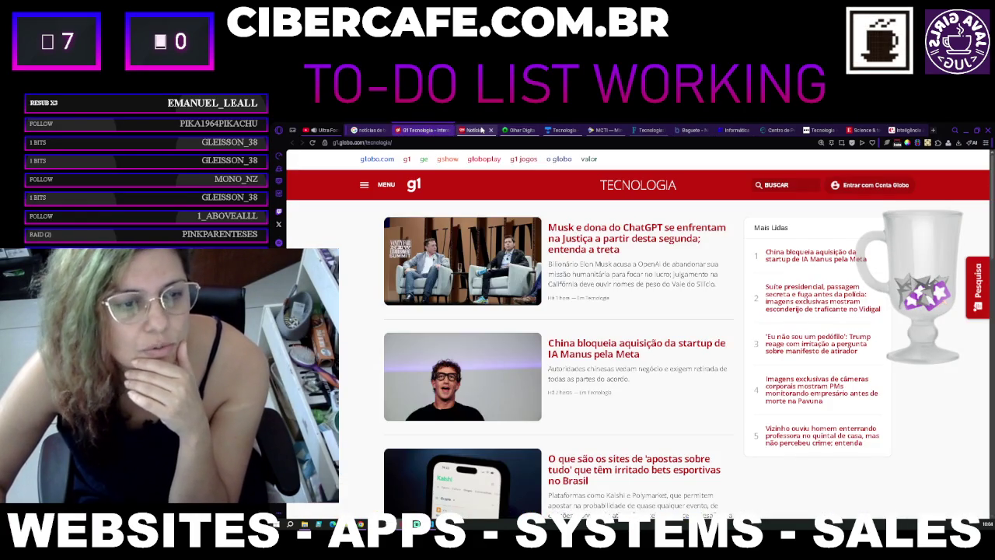
left_click(480, 129)
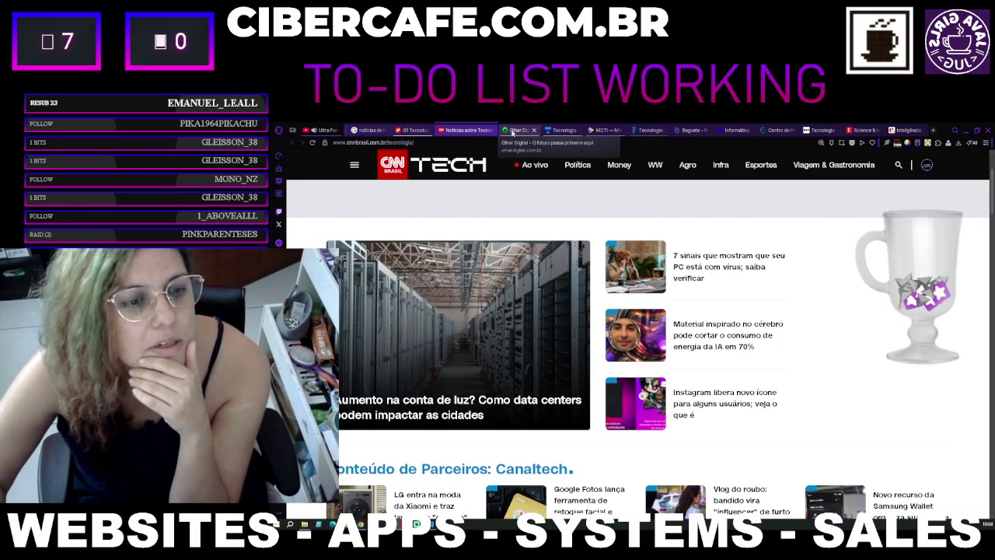
left_click(521, 130)
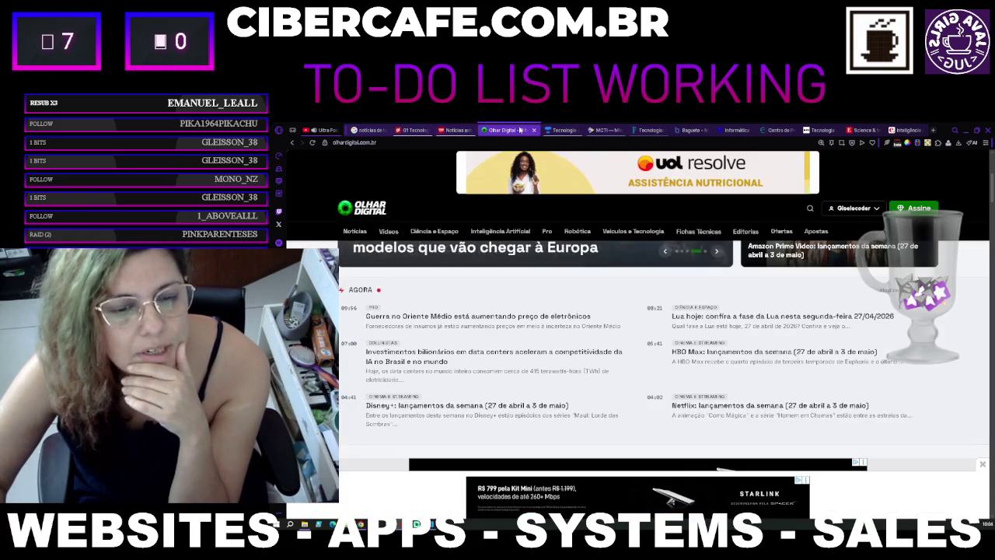
left_click(570, 130)
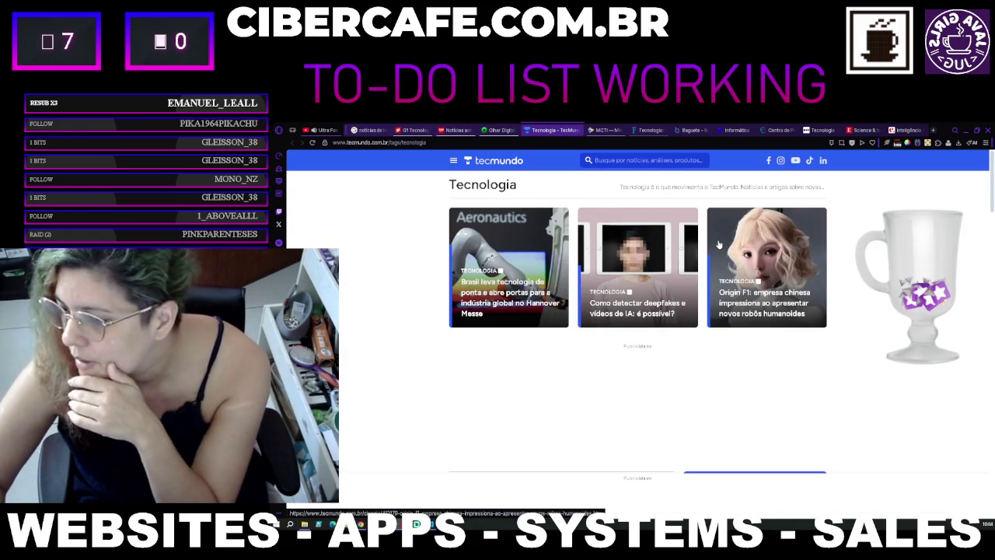
scroll(709, 280, "down", 5)
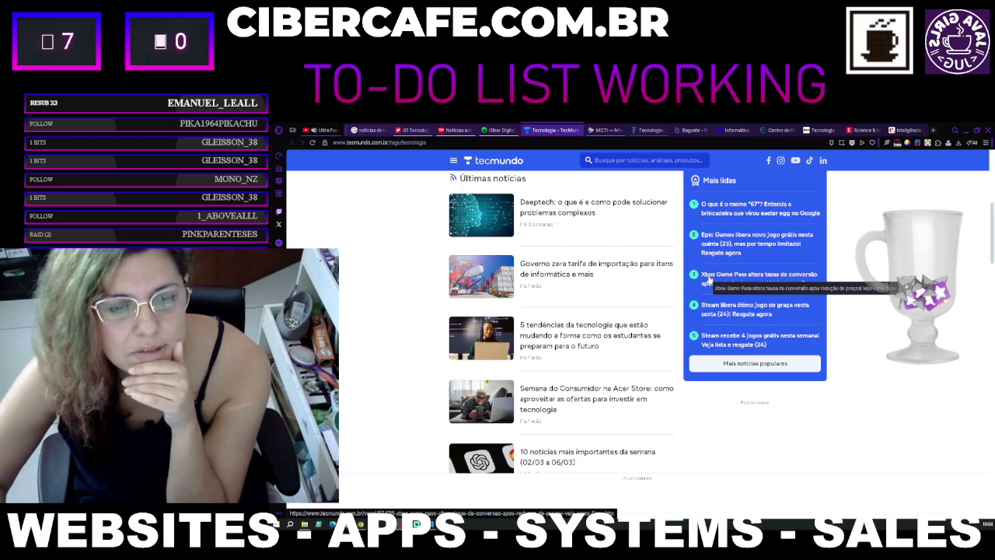
left_click(603, 129)
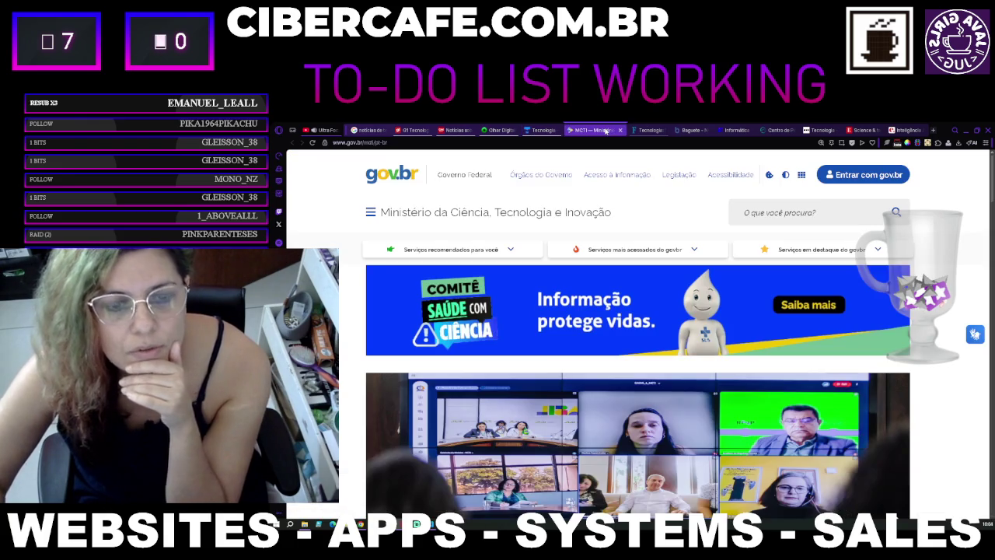
left_click(648, 131)
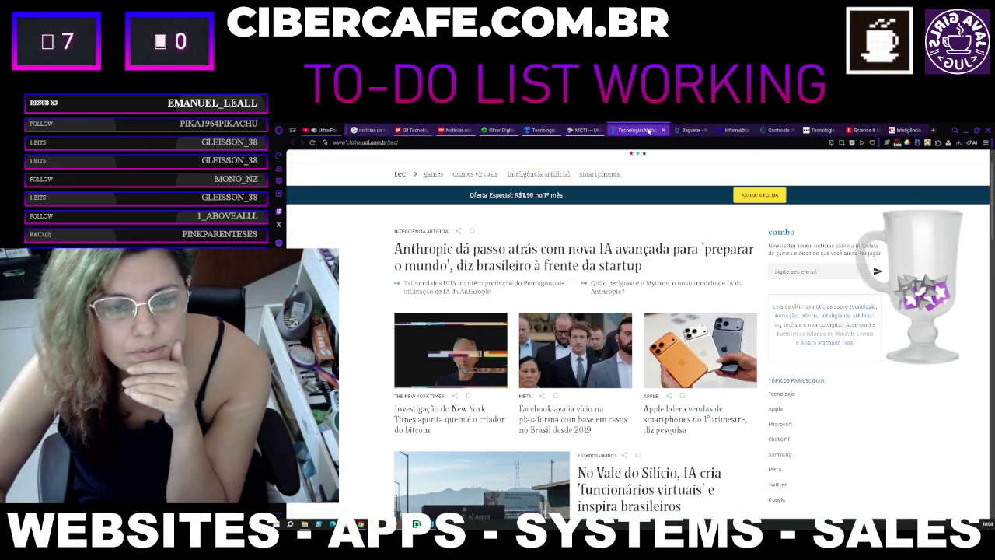
left_click(689, 130)
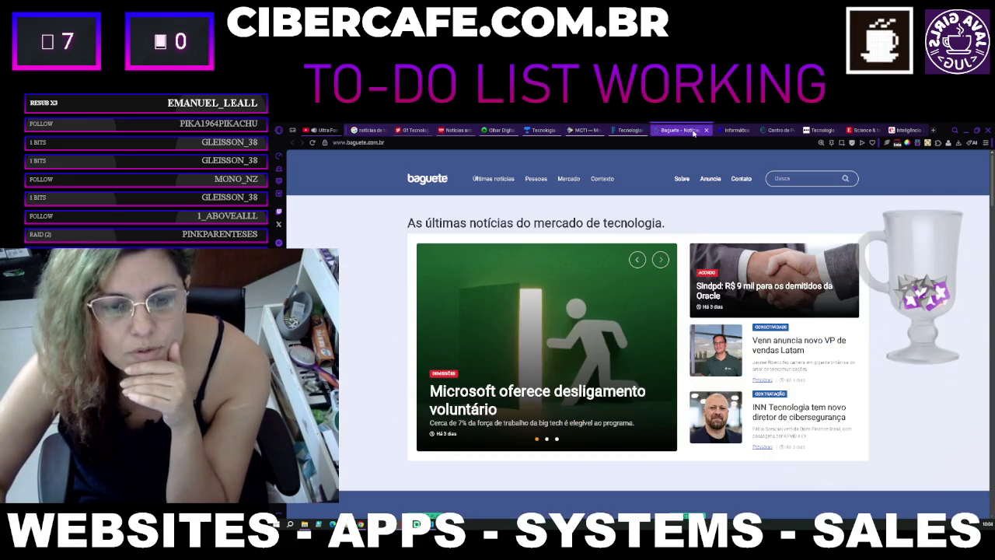
left_click(735, 130)
left_click(778, 129)
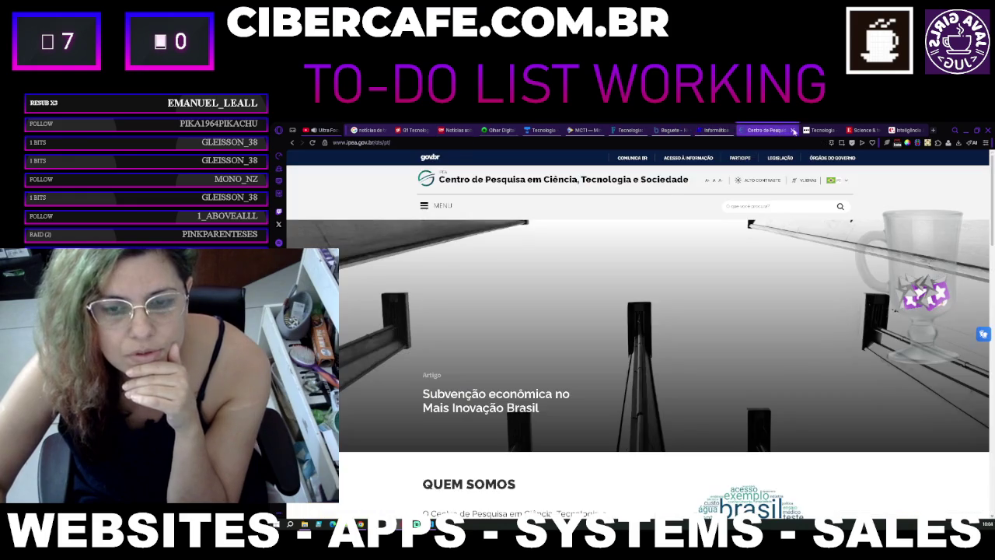
left_click(821, 129)
left_click(854, 130)
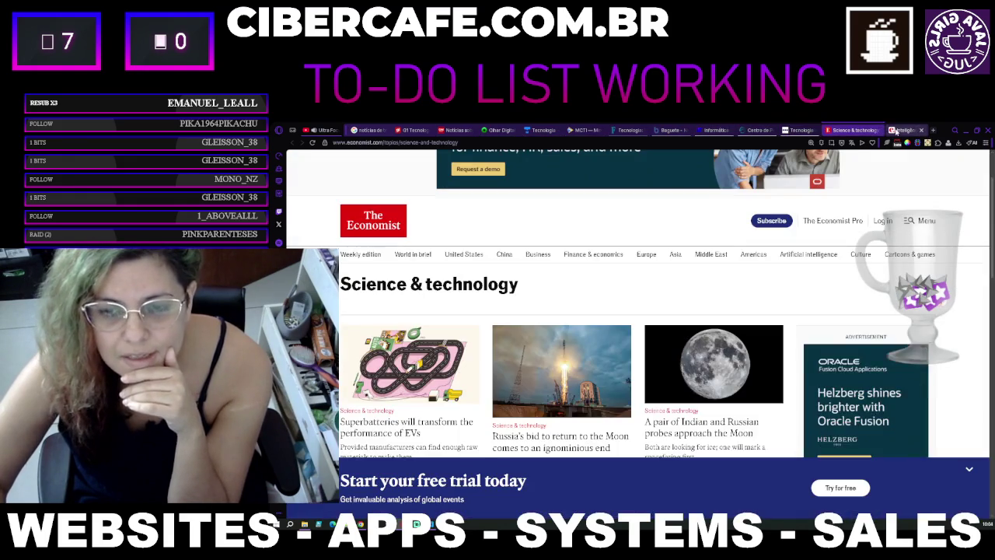
left_click(896, 130)
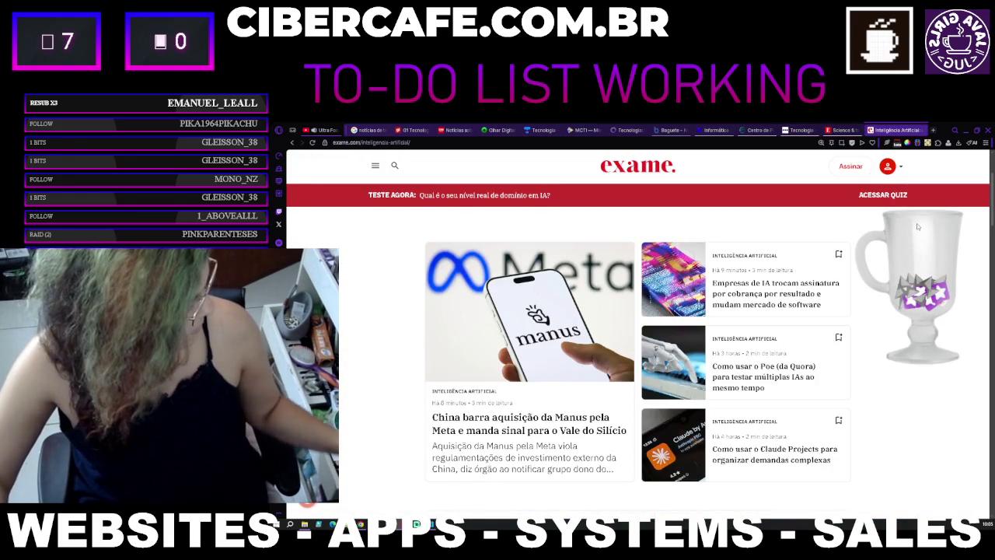
left_click(933, 130)
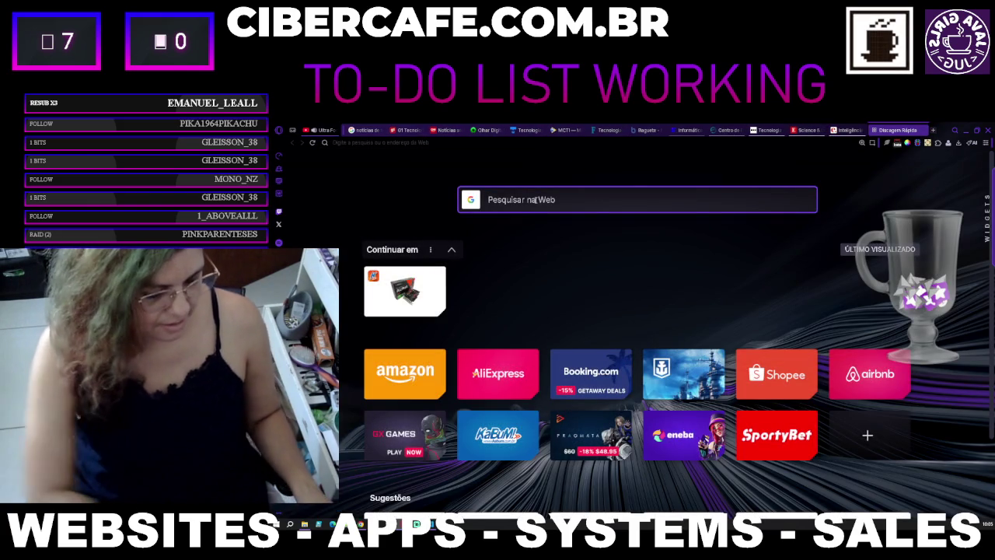
Step: Search the web for 'TABNEWS' and open the tabnews.com.br result
type("TABNEWS")
key("Return")
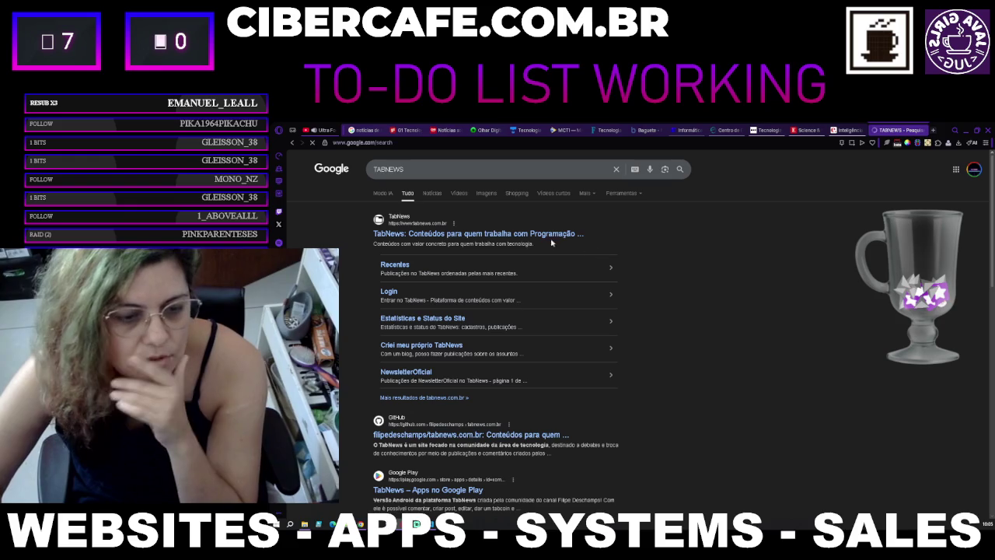
left_click(480, 234)
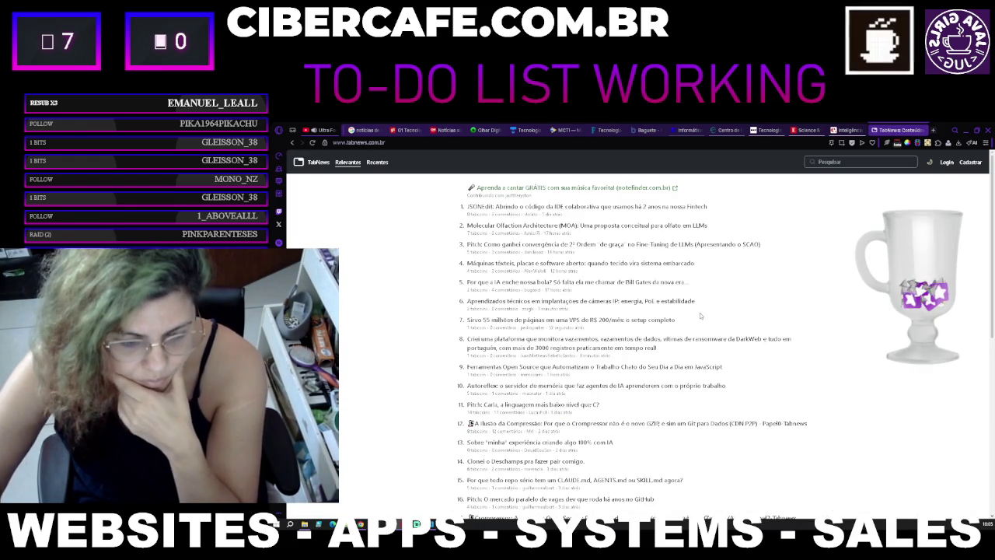
Step: Zoom in on TabNews's Relevantes list to read the post titles
key("ctrl+plus")
key("ctrl+plus")
key("ctrl+plus")
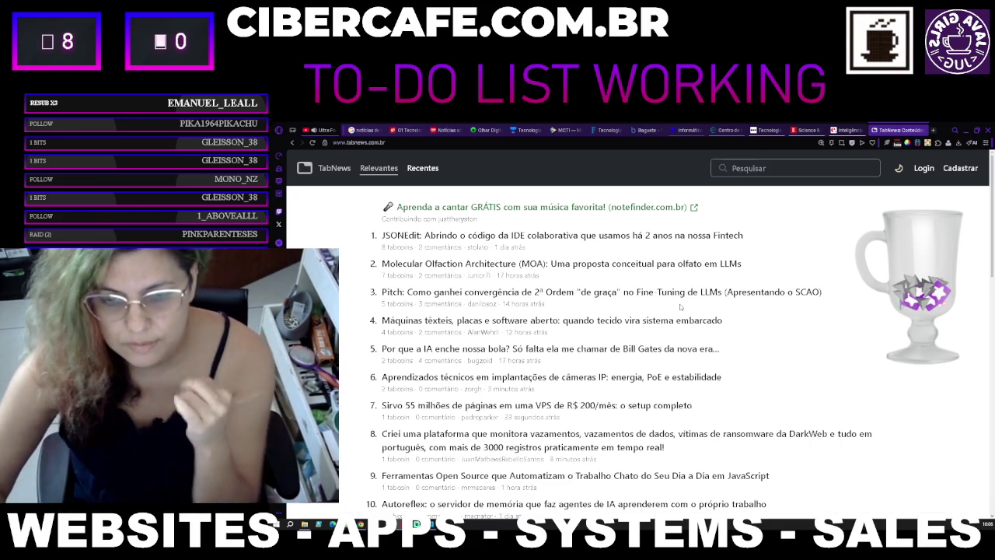
left_click(844, 130)
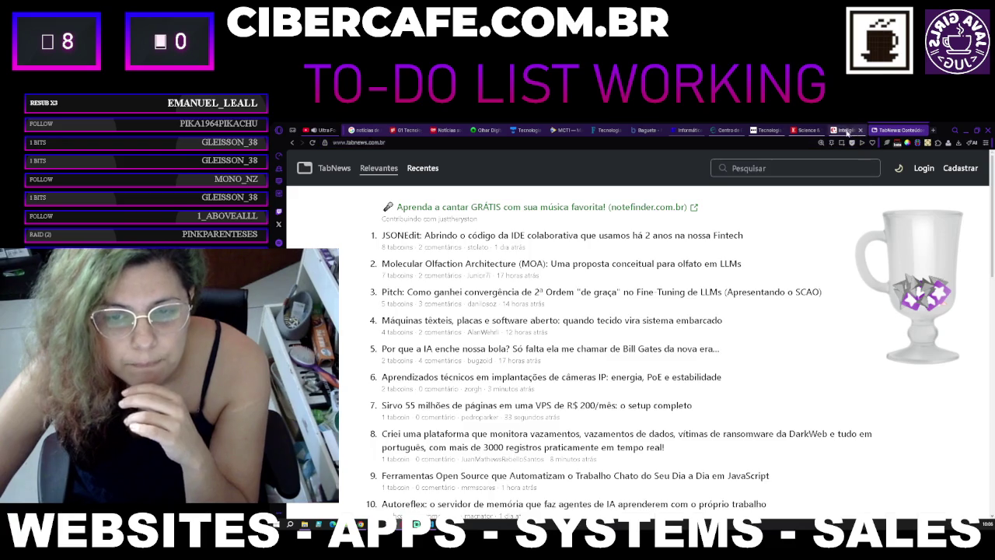
Step: Browse back through the open tabs from The Economist to g1 Tecnologia
left_click(809, 129)
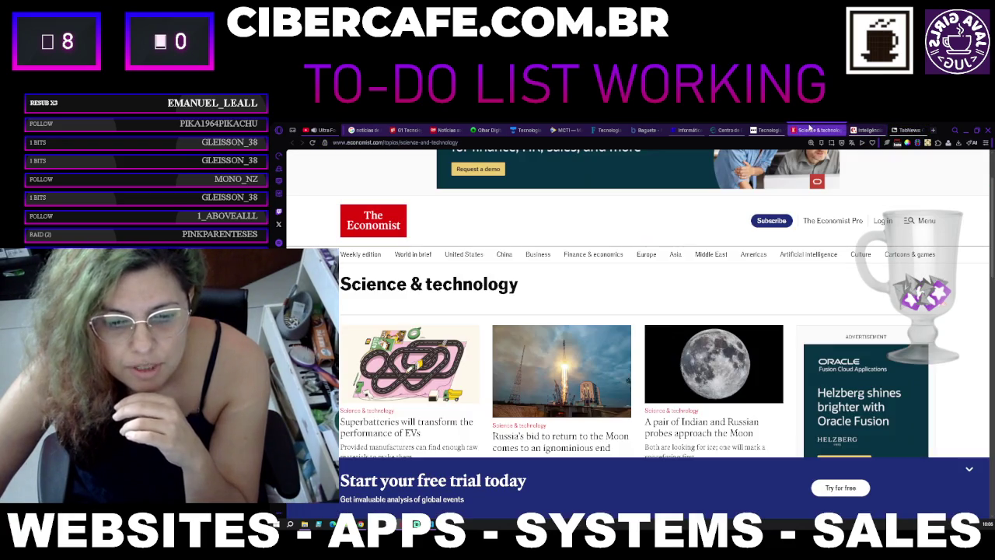
left_click(765, 130)
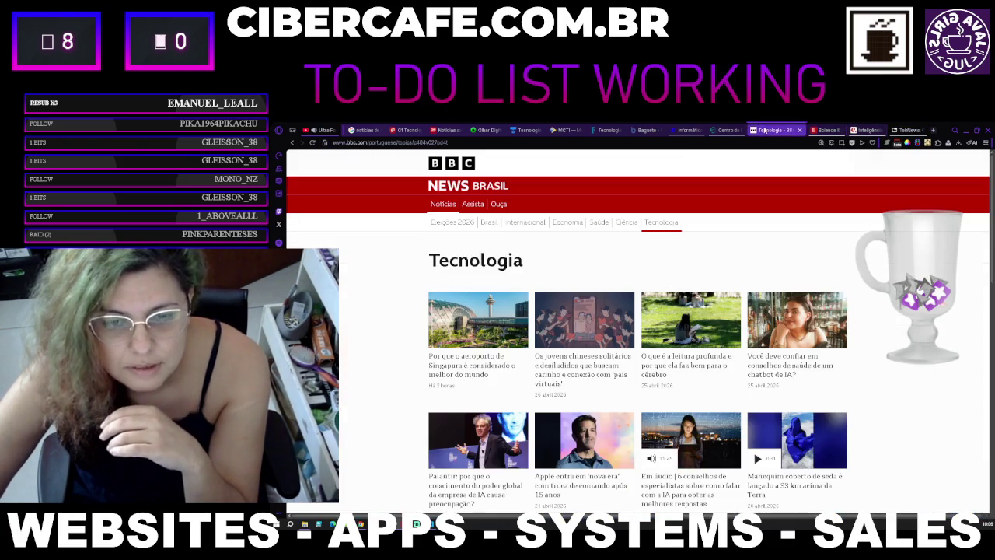
left_click(723, 130)
left_click(685, 129)
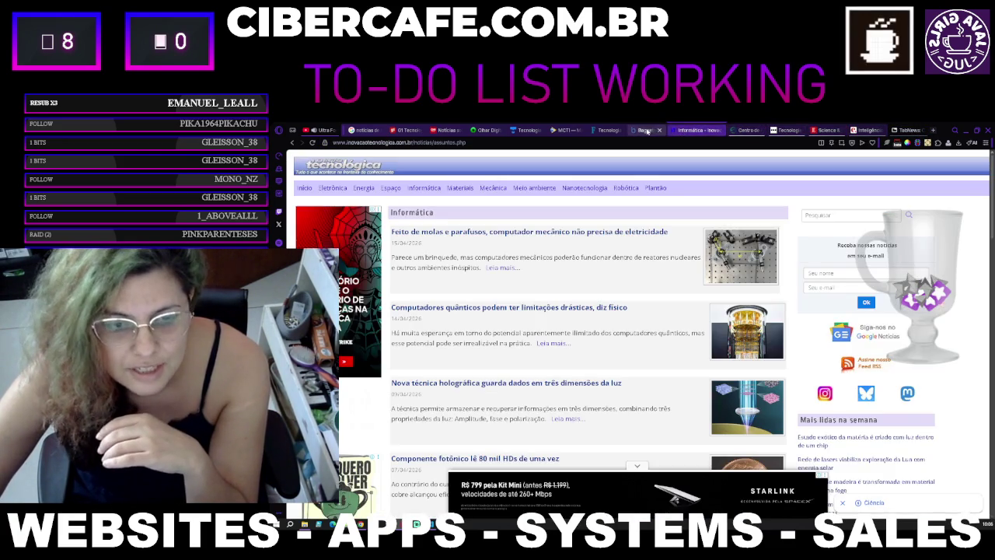
left_click(649, 130)
left_click(611, 130)
left_click(566, 130)
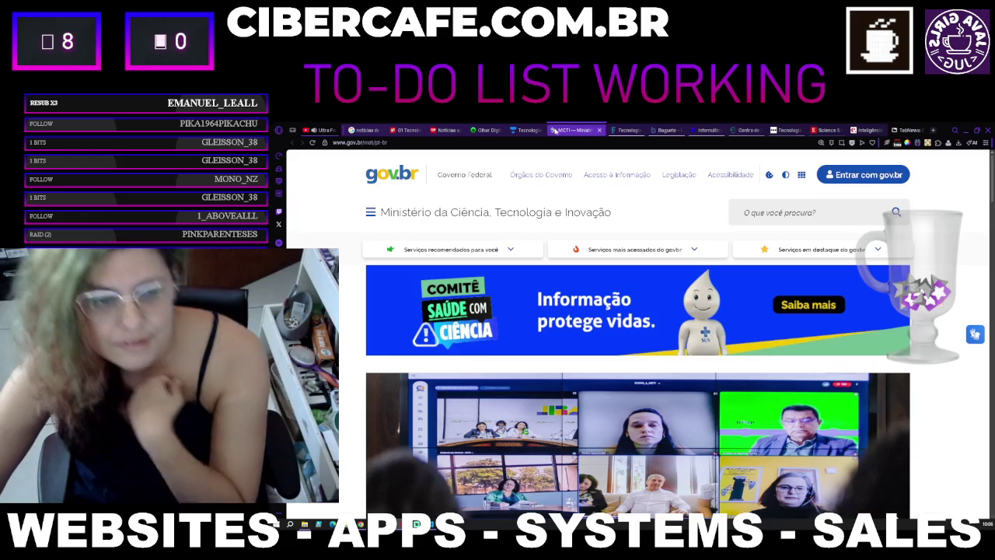
left_click(531, 130)
left_click(487, 130)
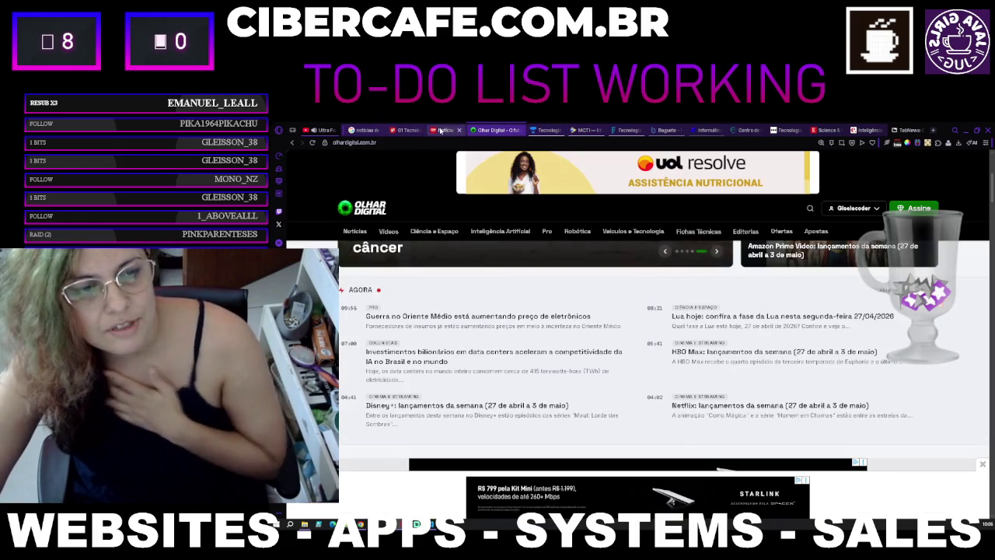
left_click(447, 130)
left_click(402, 131)
Step: Go from the Google tech-news results to Google's plain home page, dismissing recent-search suggestions
left_click(367, 131)
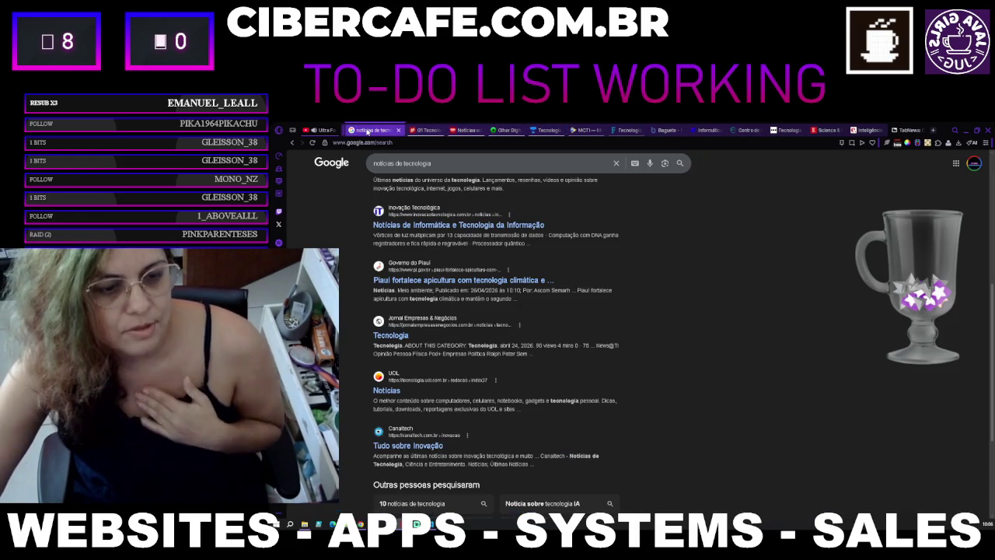
scroll(710, 295, "up", 5)
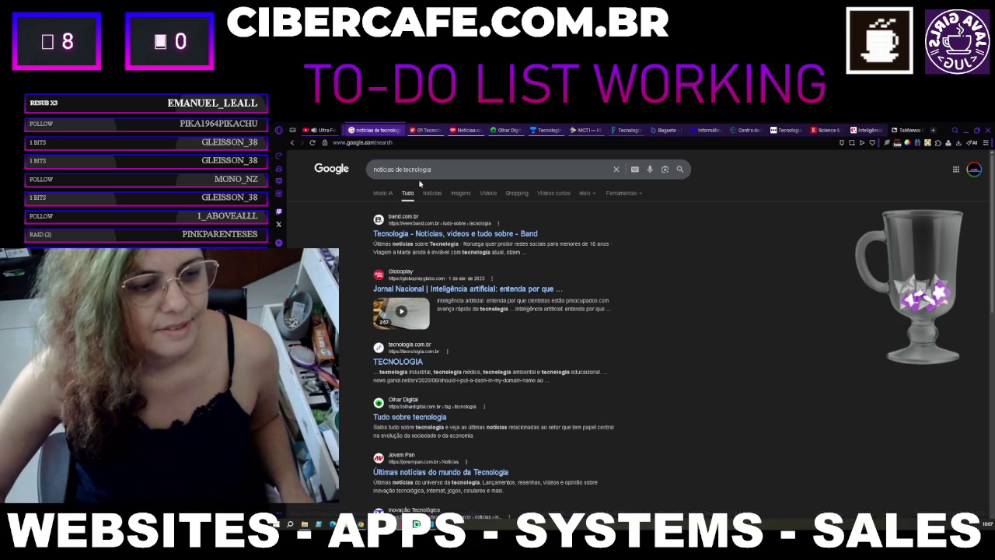
scroll(683, 348, "down", 10)
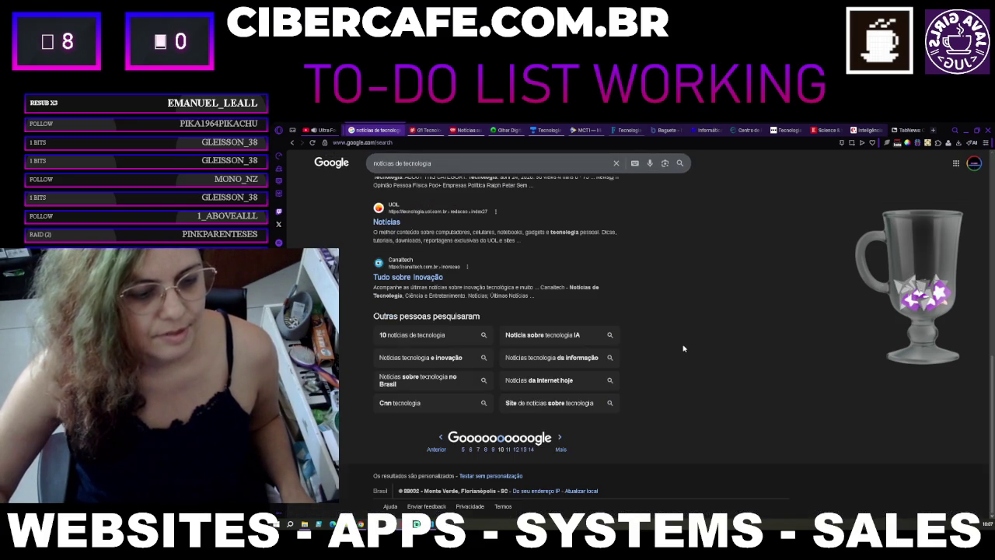
scroll(684, 349, "up", 10)
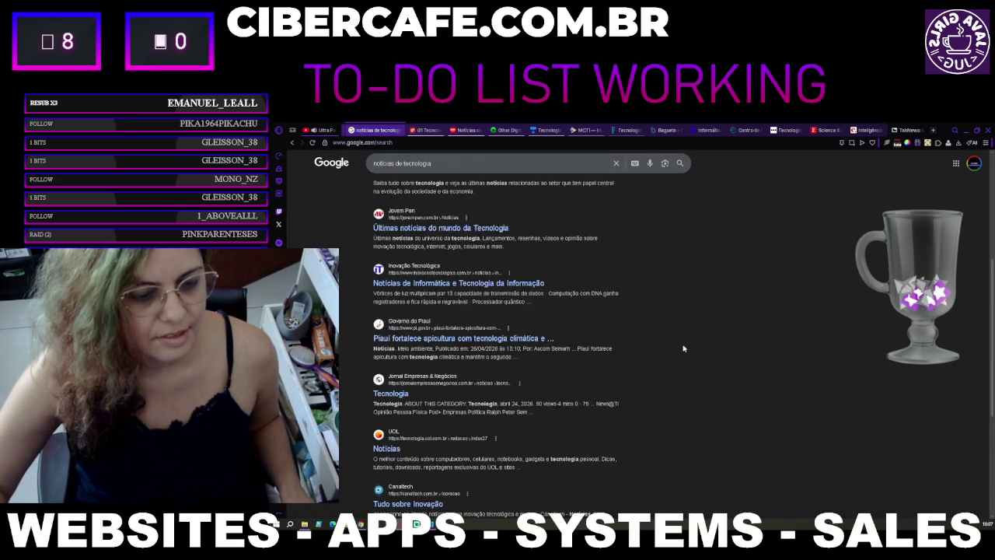
left_click(340, 173)
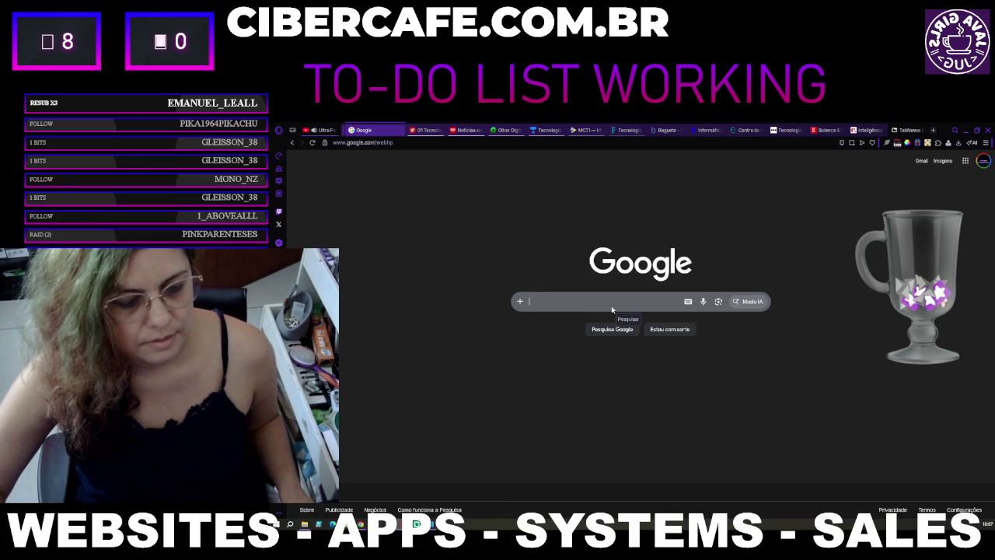
left_click(612, 306)
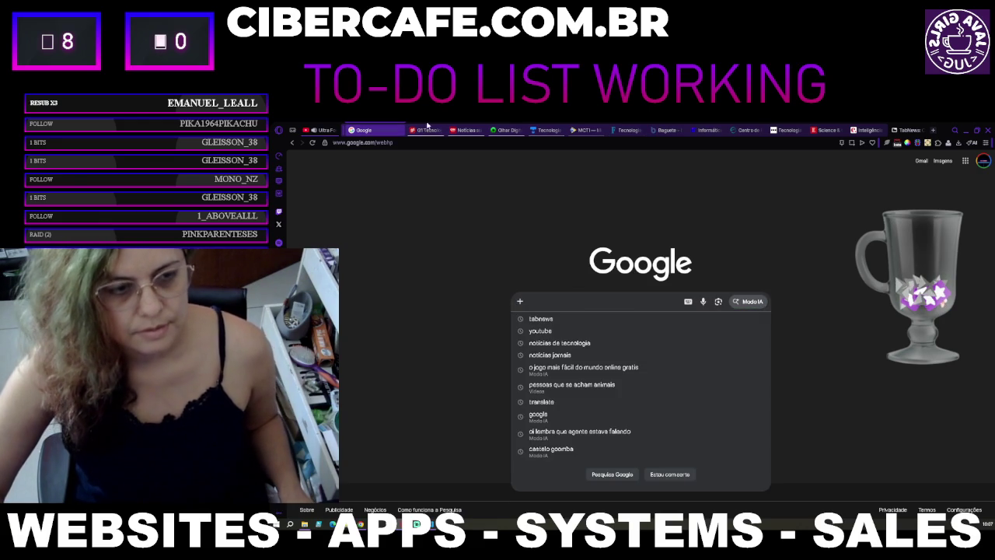
left_click(747, 257)
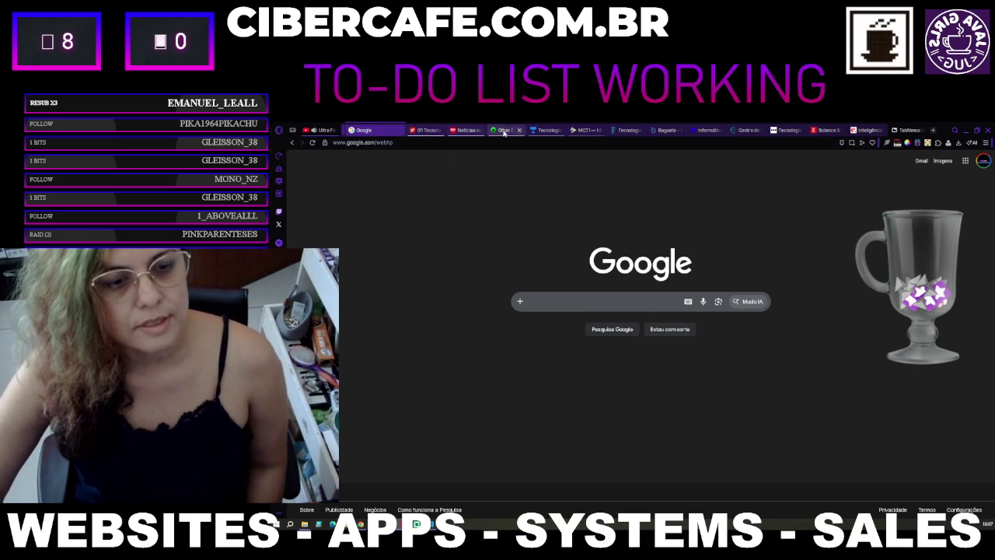
left_click(582, 131)
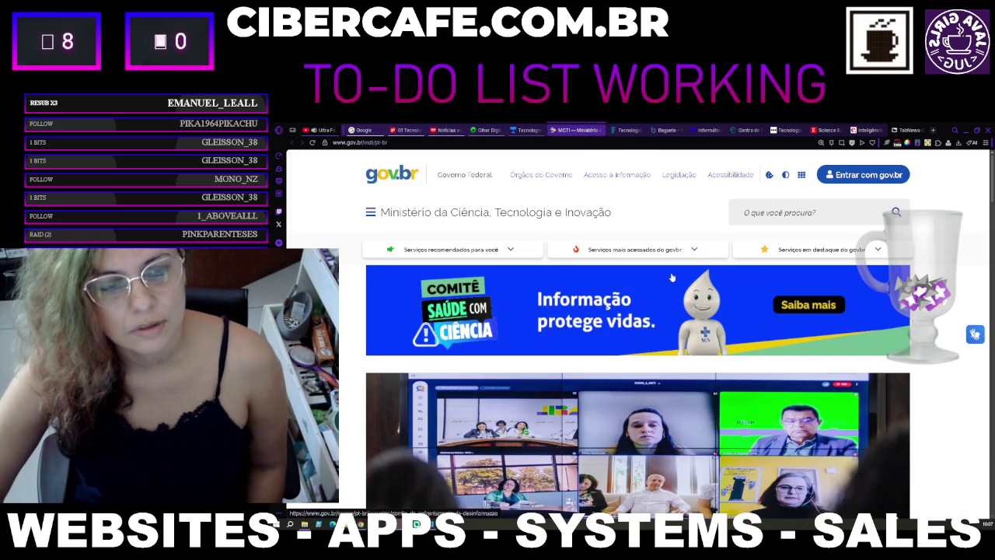
Step: Scroll the MCTI page, then read Folha's tech news zoomed to 110%
scroll(442, 233, "down", 3)
scroll(441, 233, "down", 3)
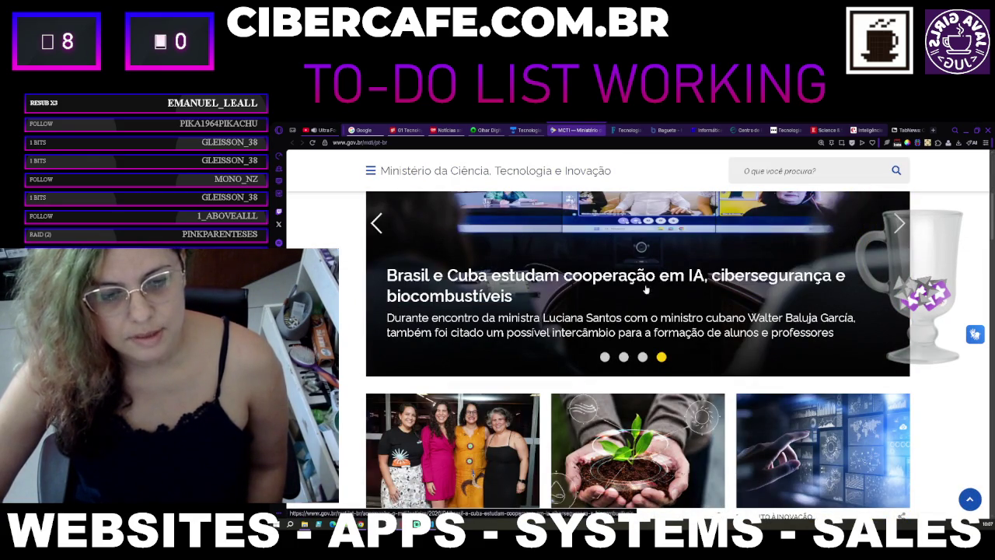
left_click(623, 130)
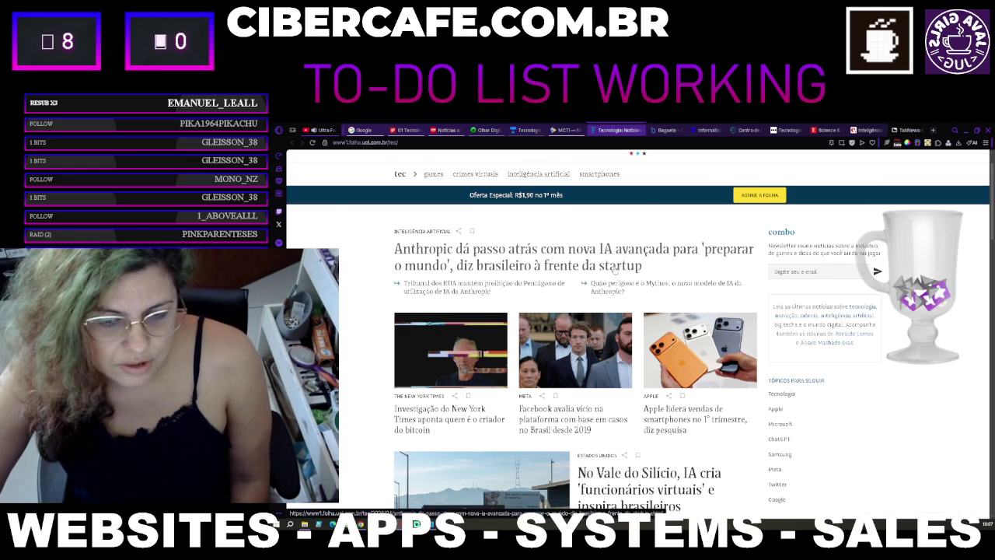
scroll(613, 271, "up", 1)
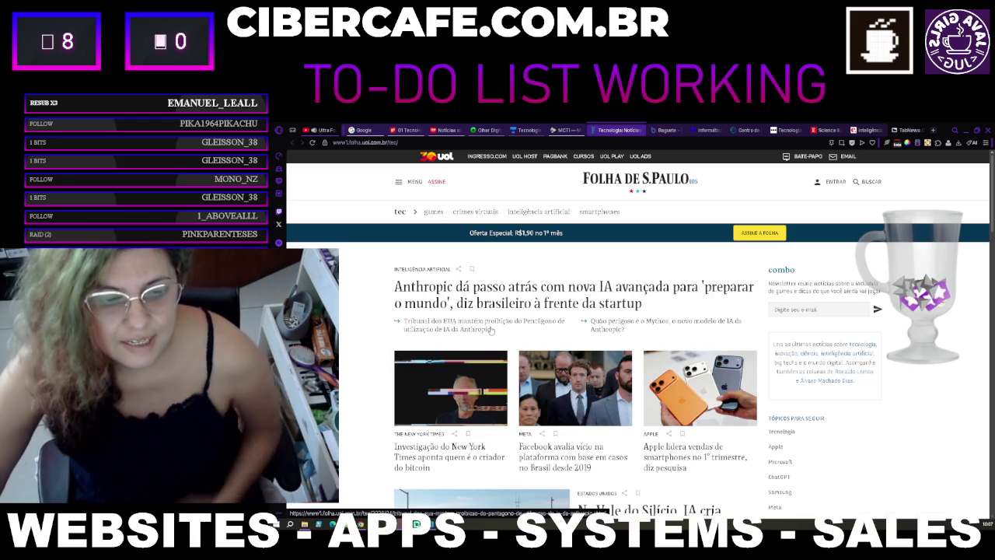
key("ctrl+plus")
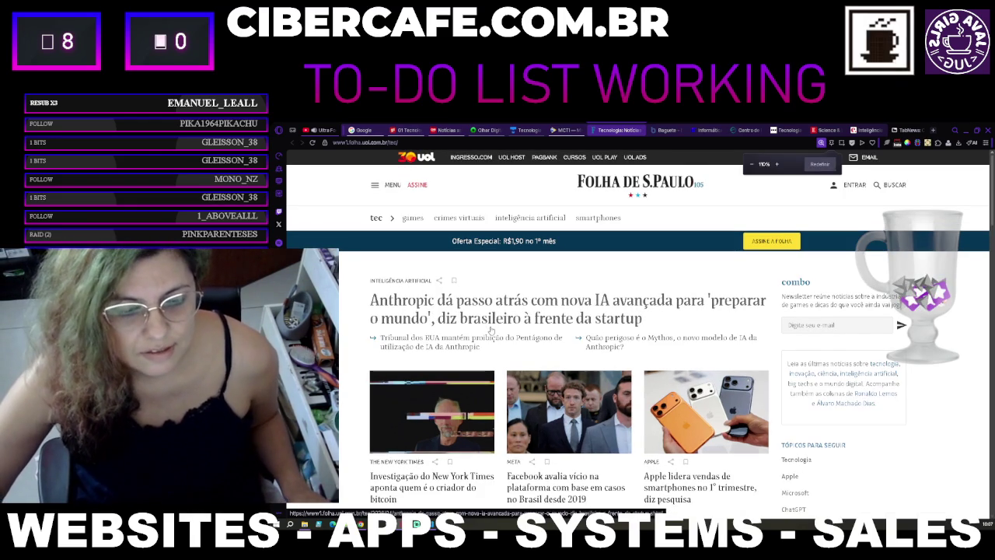
scroll(490, 331, "down", 1)
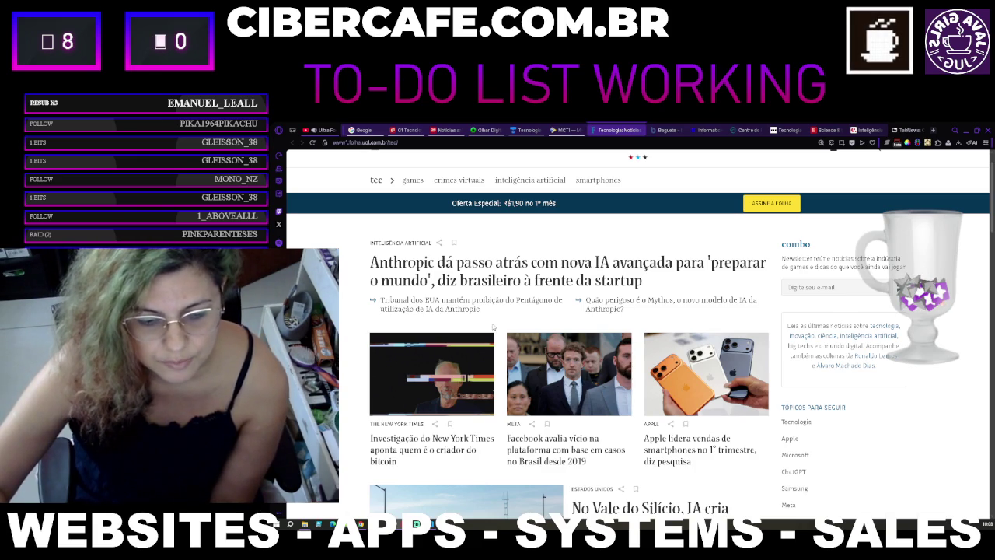
Step: Glance at Baguete, switch to the YouTube Ultra Focus tab and minimize Opera GX
left_click(657, 130)
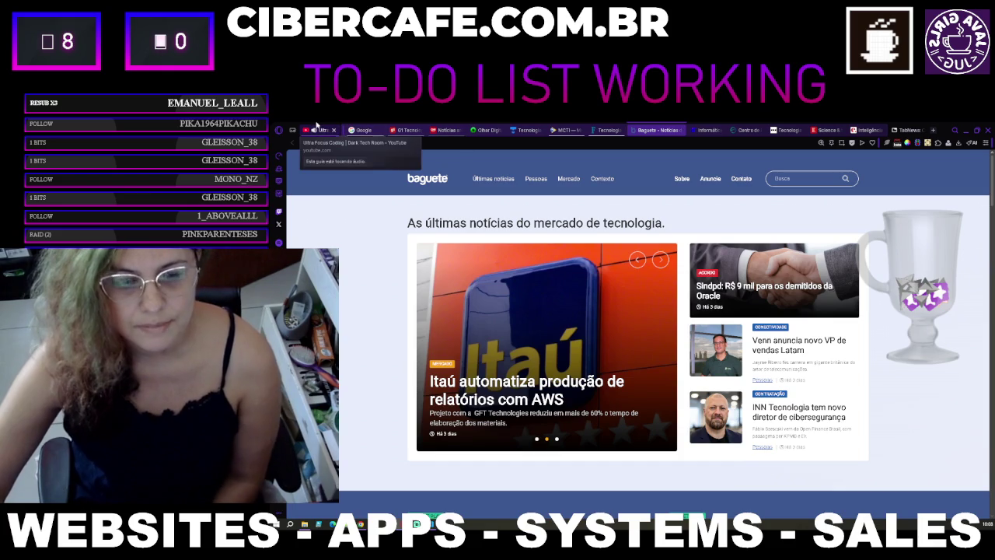
left_click(317, 127)
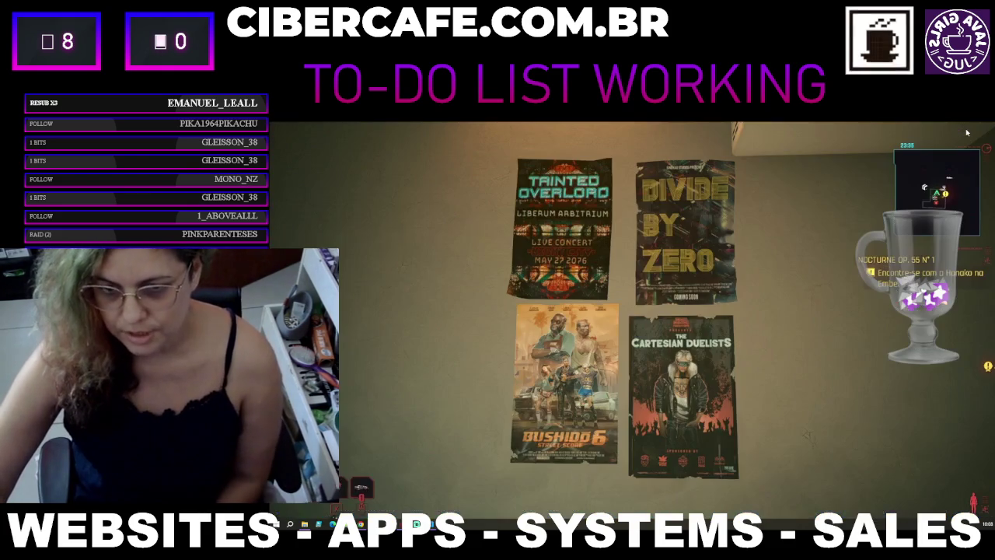
left_click(968, 132)
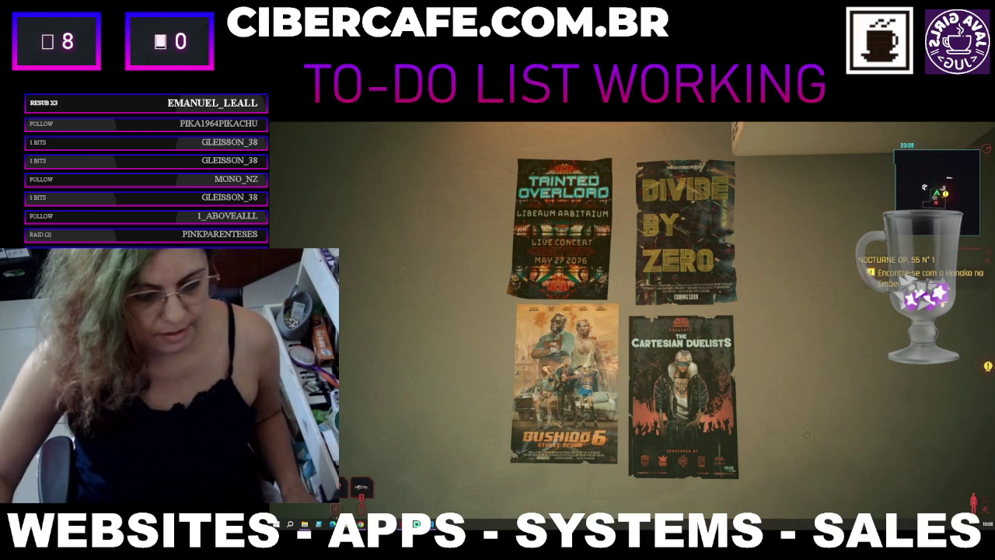
Step: Bring Android Studio forward and resize the Project file tree beside DeviceListActivity.java
left_click(496, 525)
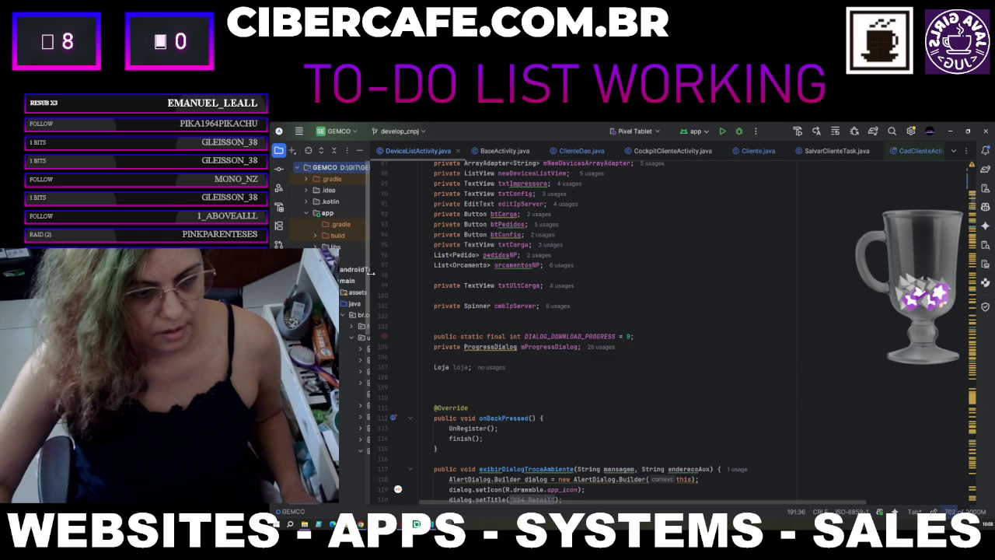
left_click_drag(371, 278, 428, 278)
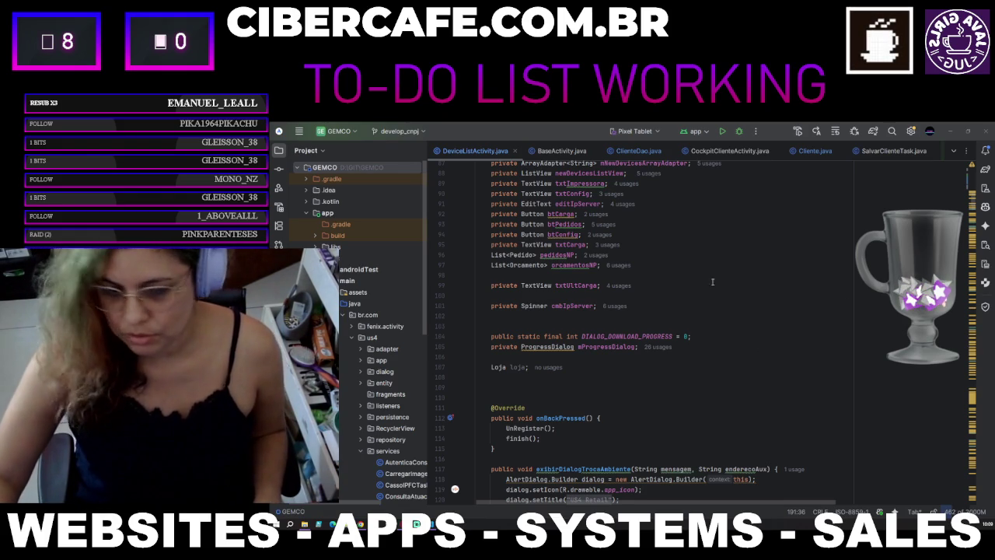
left_click_drag(425, 268, 419, 266)
left_click_drag(326, 506, 339, 505)
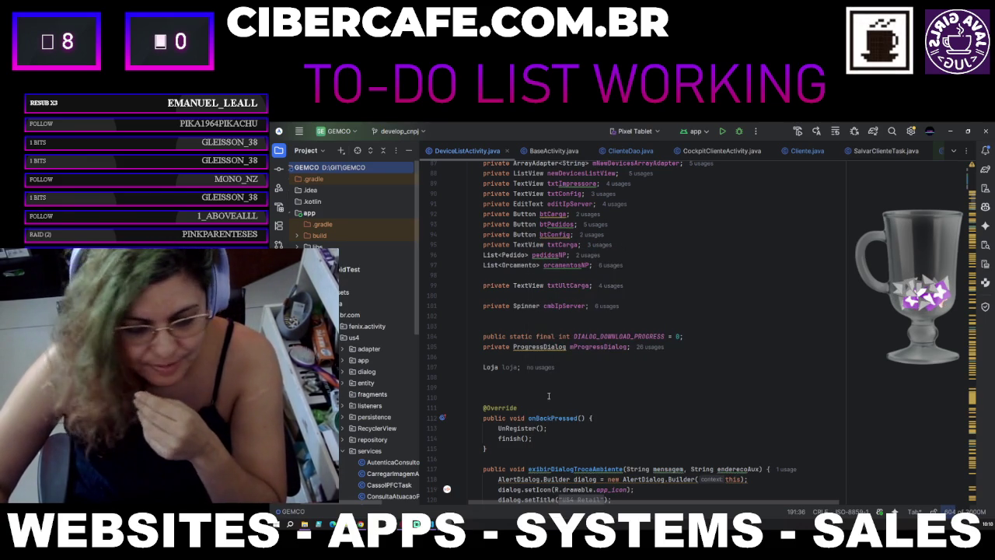
mouse_move(498, 428)
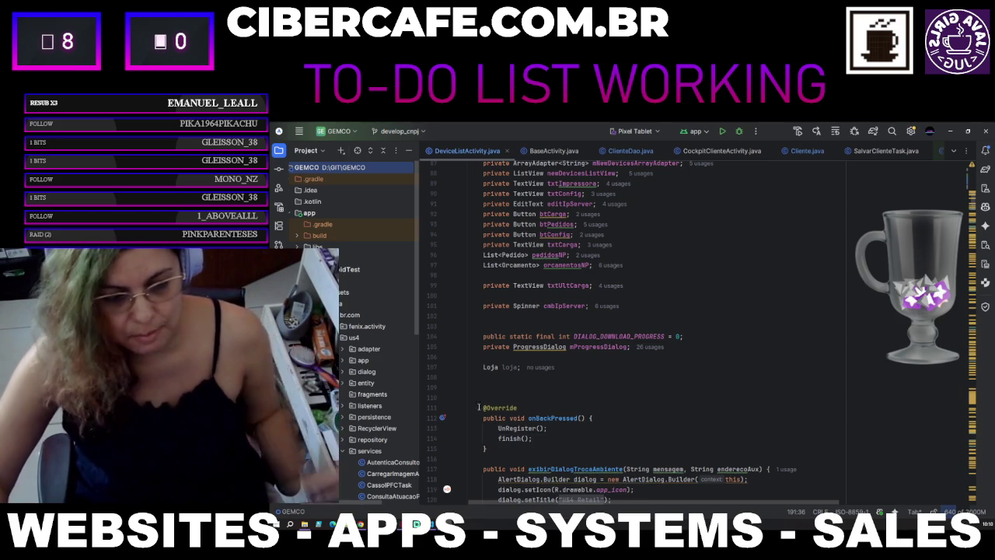
left_click_drag(419, 356, 424, 355)
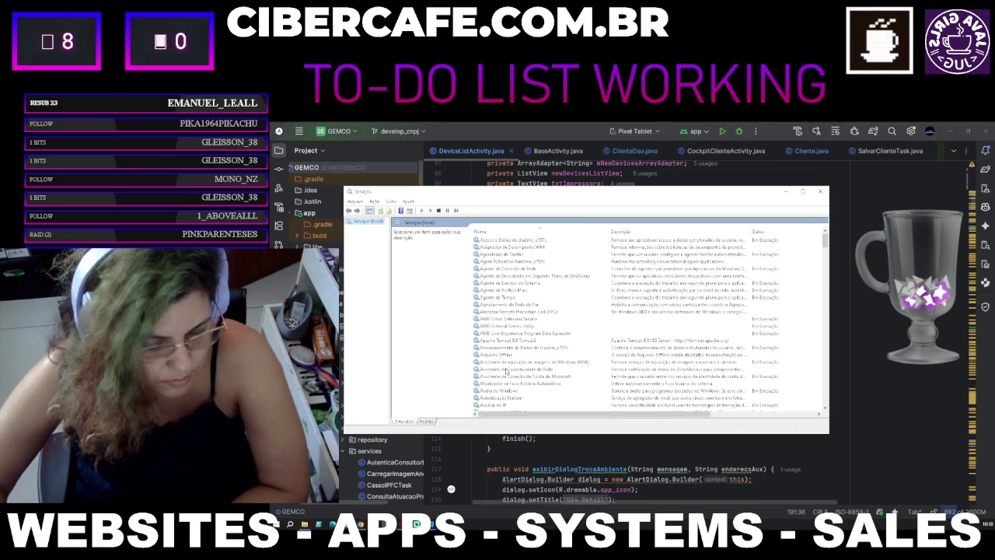
Step: Try to start the Apache Tomcat 9.0 service and dismiss the start-failure warning
left_click(536, 339)
right_click(547, 343)
left_click(562, 347)
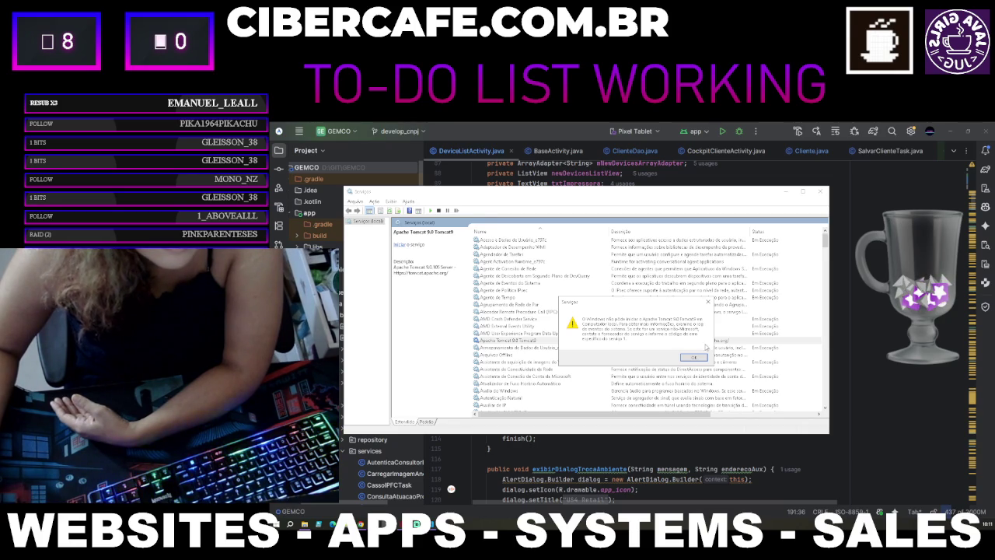
left_click(695, 358)
Step: Retry starting Tomcat 9.0, dismiss the repeated failure, and bring up the Start menu
right_click(701, 342)
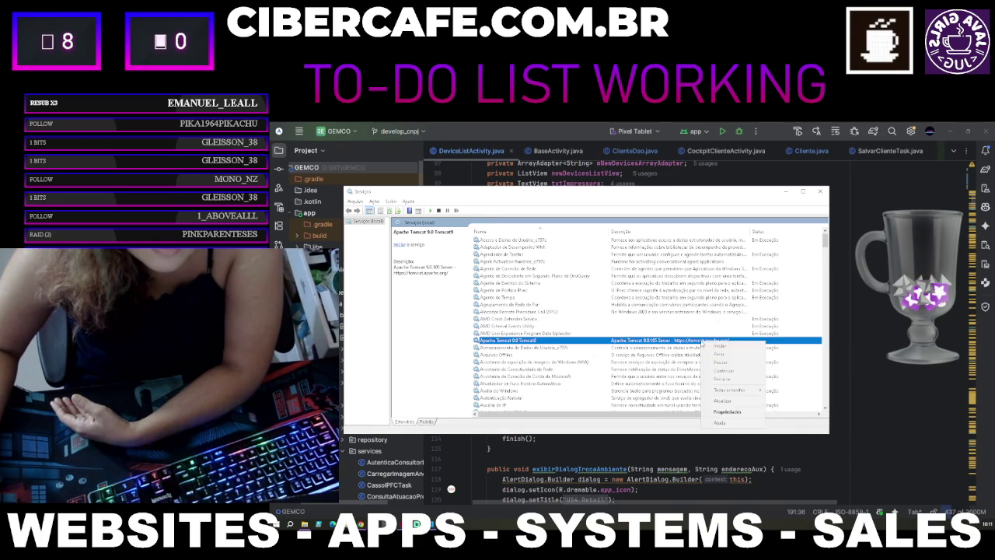
left_click(721, 347)
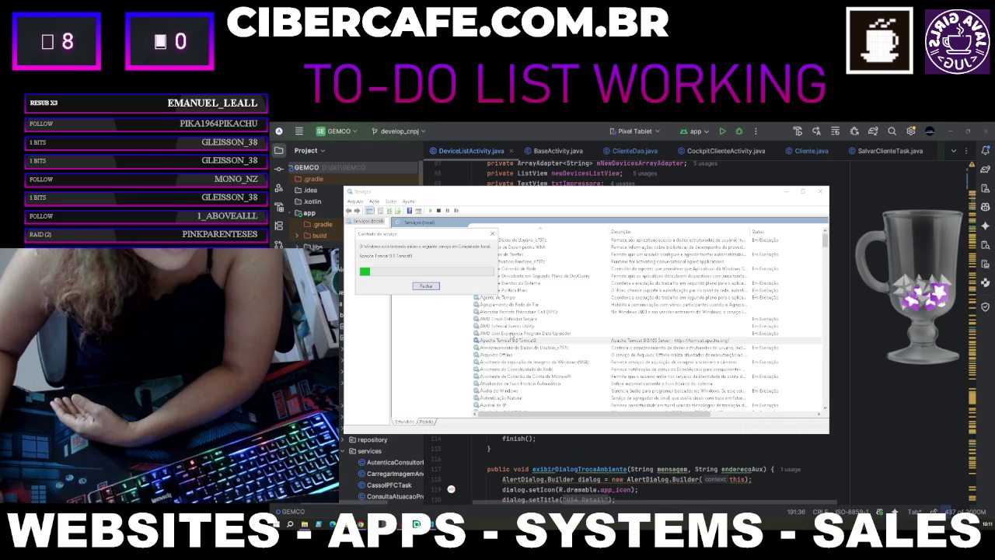
left_click(695, 357)
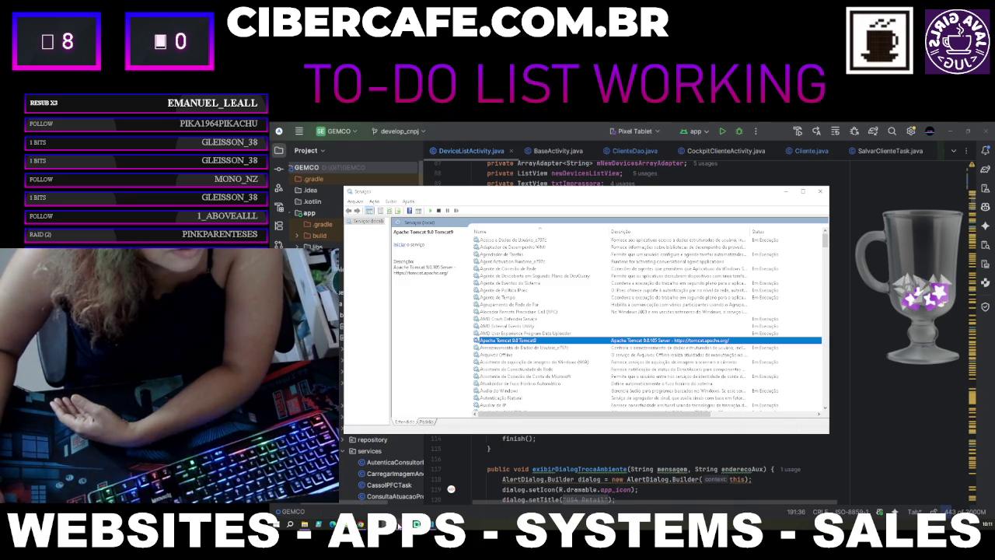
mouse_move(398, 525)
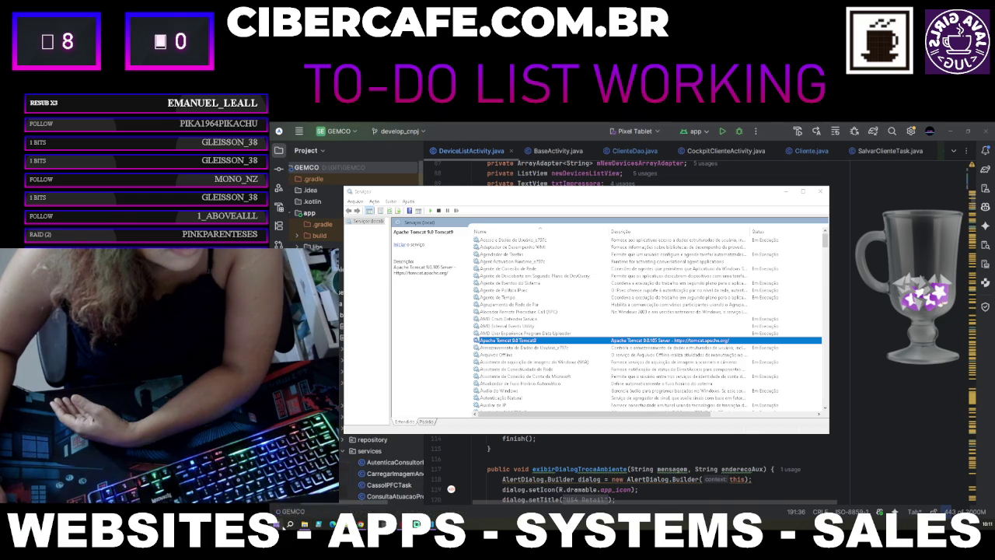
key("super")
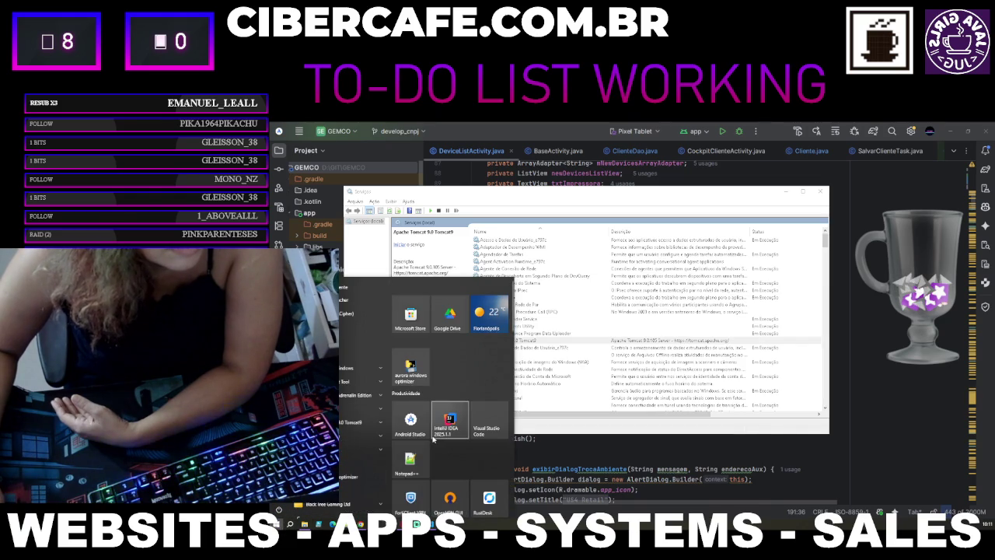
Step: Briefly open the Windows settings window and close it again
scroll(350, 467, "down", 1)
scroll(350, 471, "down", 3)
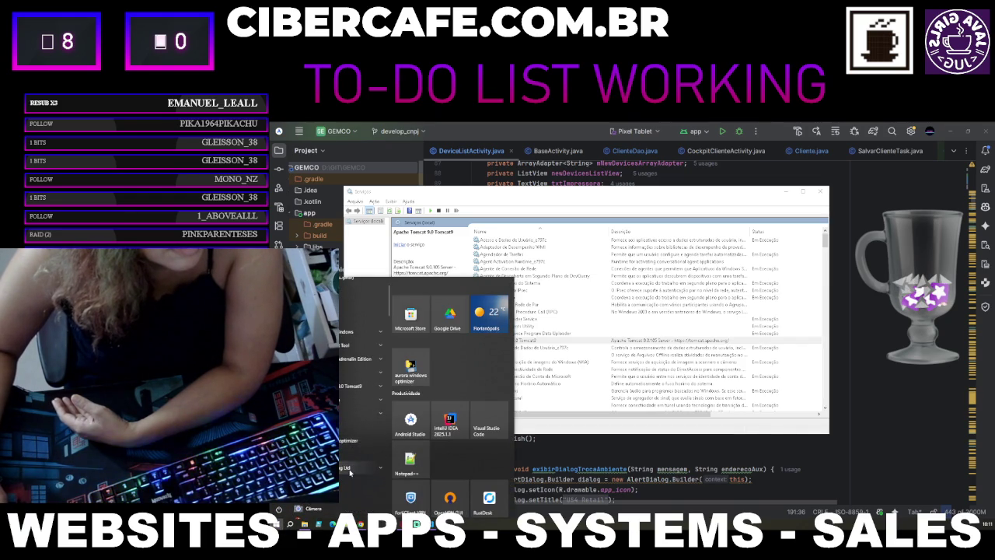
scroll(350, 469, "down", 5)
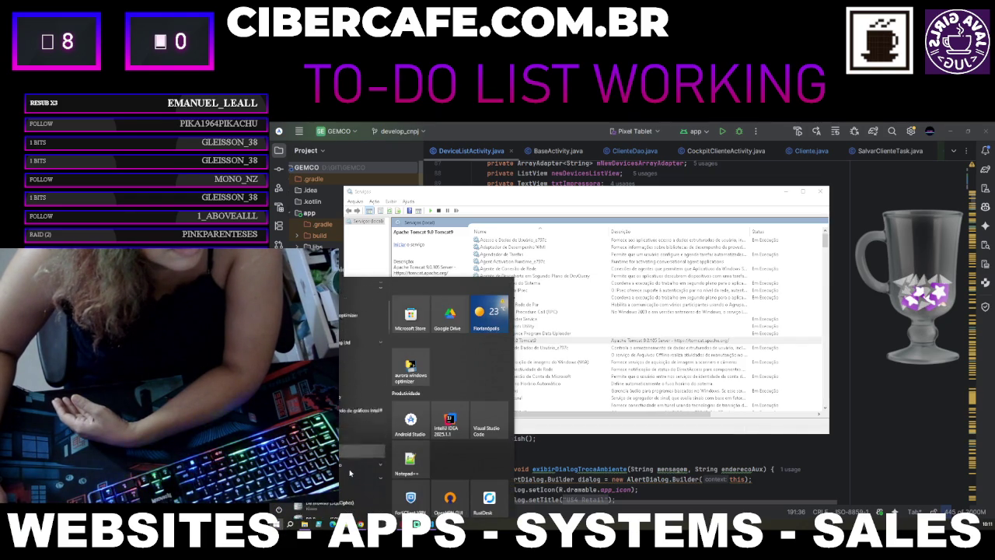
scroll(349, 471, "down", 5)
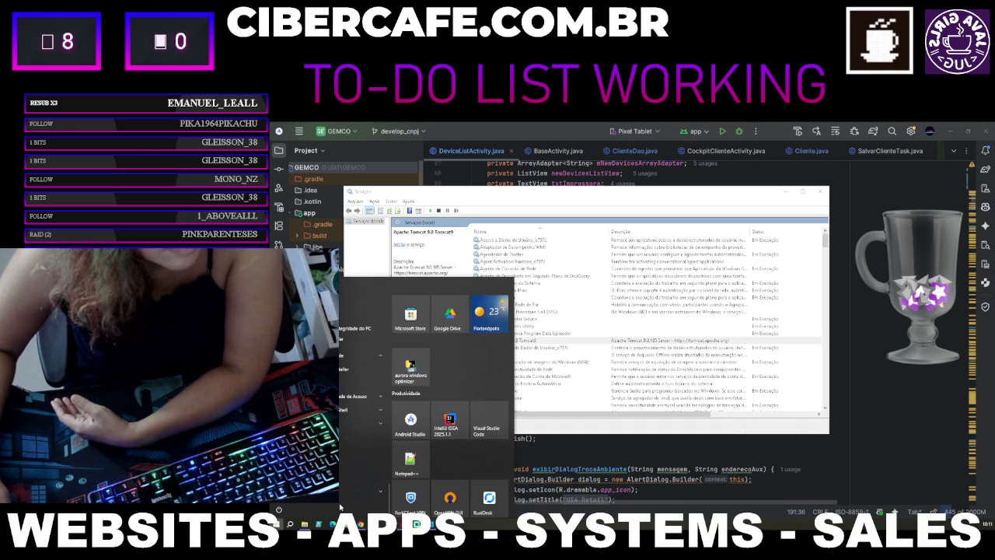
left_click(340, 507)
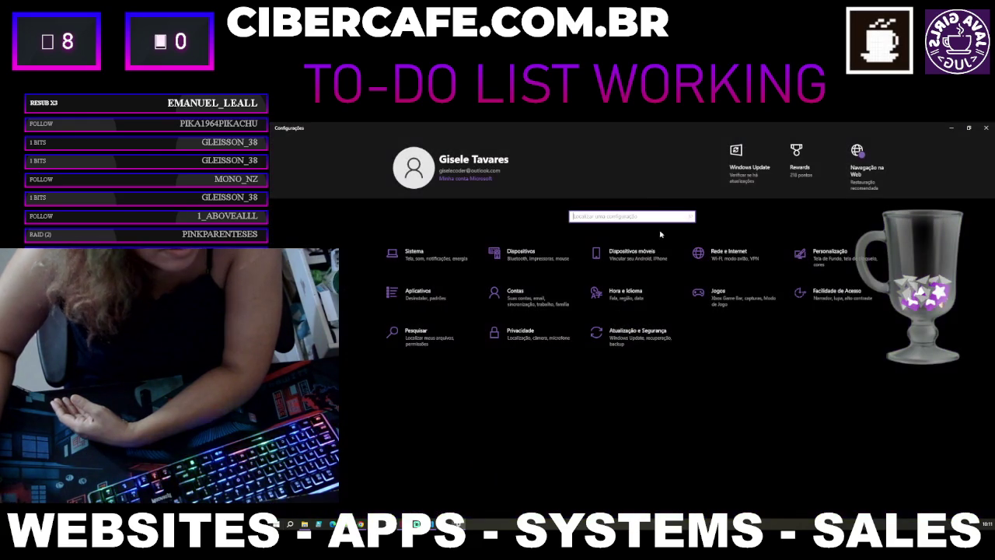
key("alt+F4")
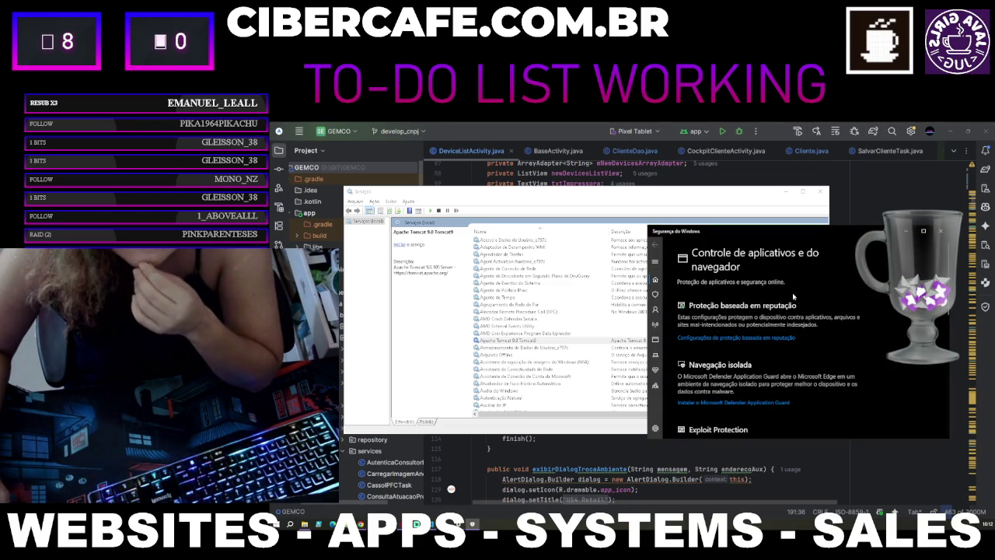
Step: Open Reputation-based protection settings under App & browser control
scroll(723, 325, "down", 2)
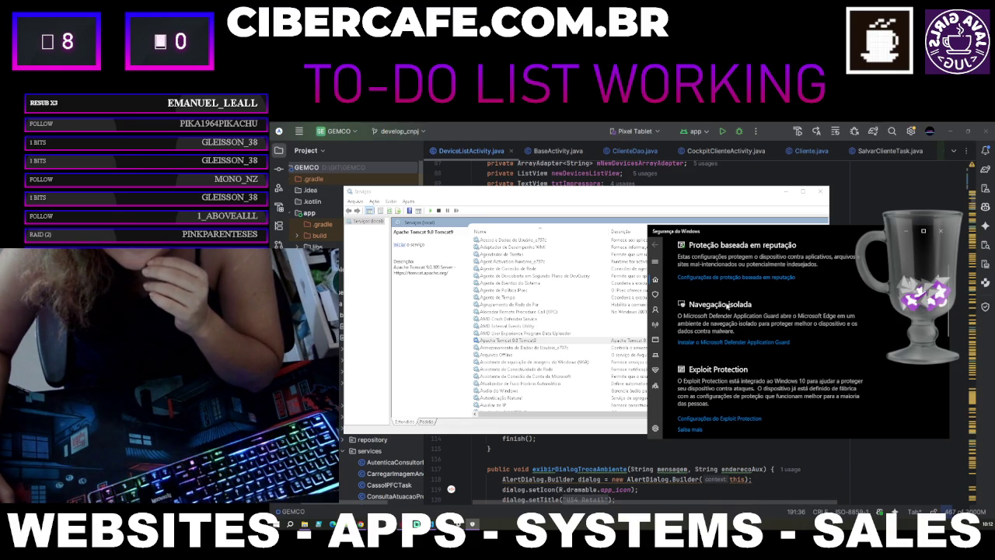
scroll(727, 311, "down", 10)
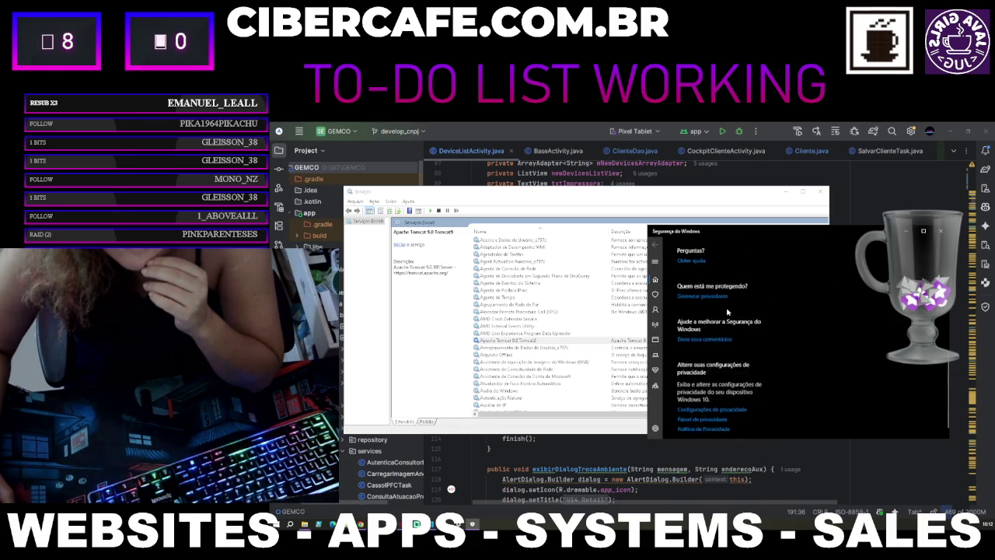
scroll(727, 311, "up", 10)
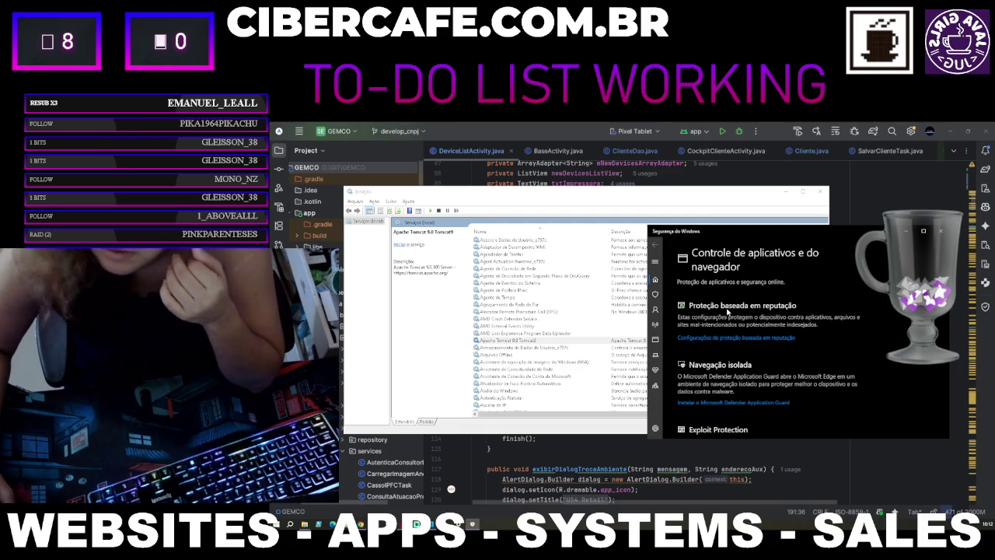
left_click(704, 338)
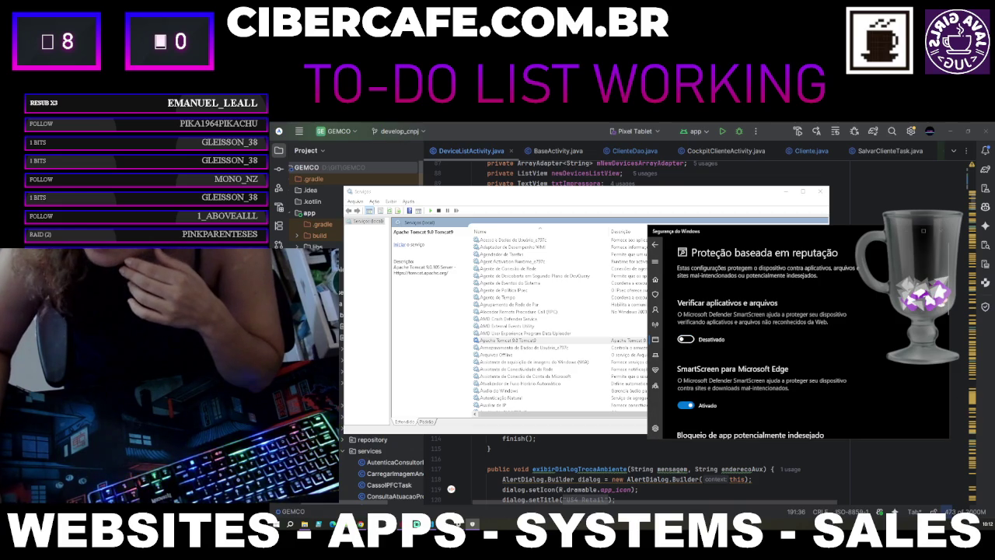
scroll(727, 352, "down", 1)
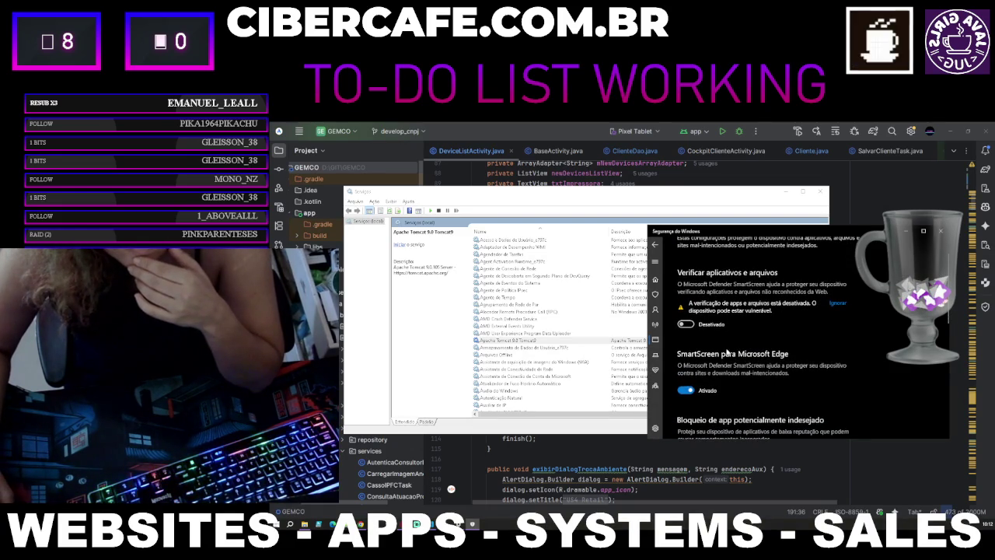
scroll(727, 351, "down", 2)
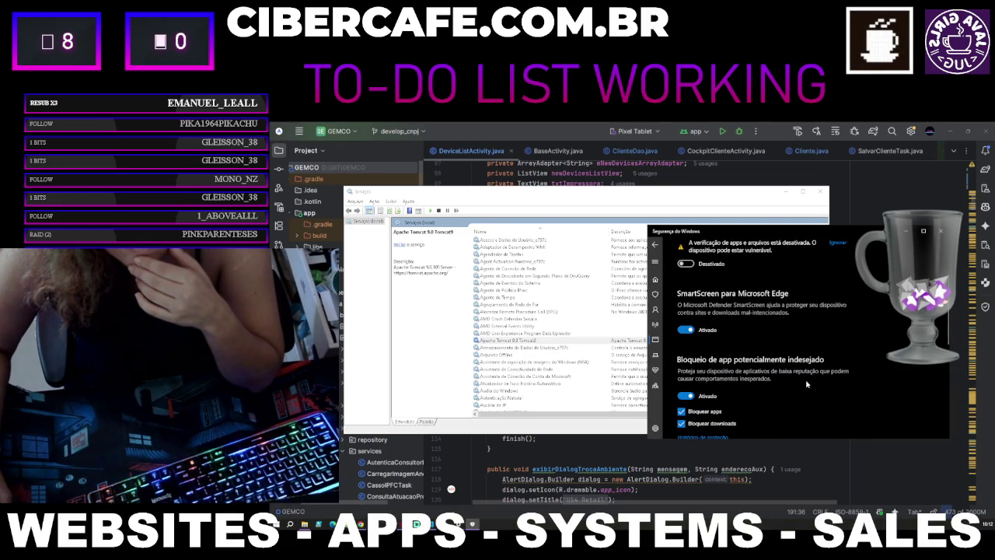
scroll(808, 384, "down", 1)
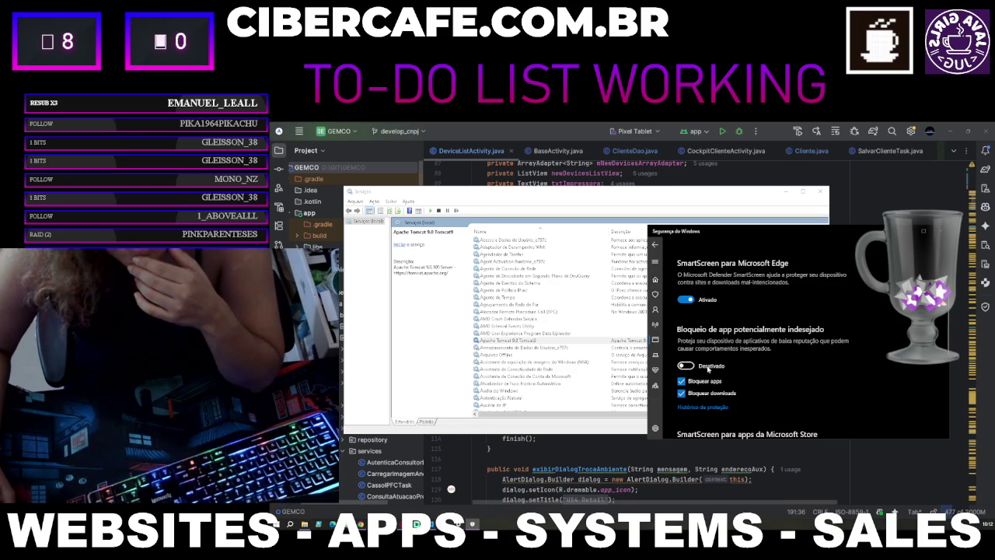
Step: Turn off SmartScreen for Microsoft Edge and SmartScreen for Microsoft Store apps
left_click(685, 300)
scroll(824, 345, "down", 5)
left_click(688, 287)
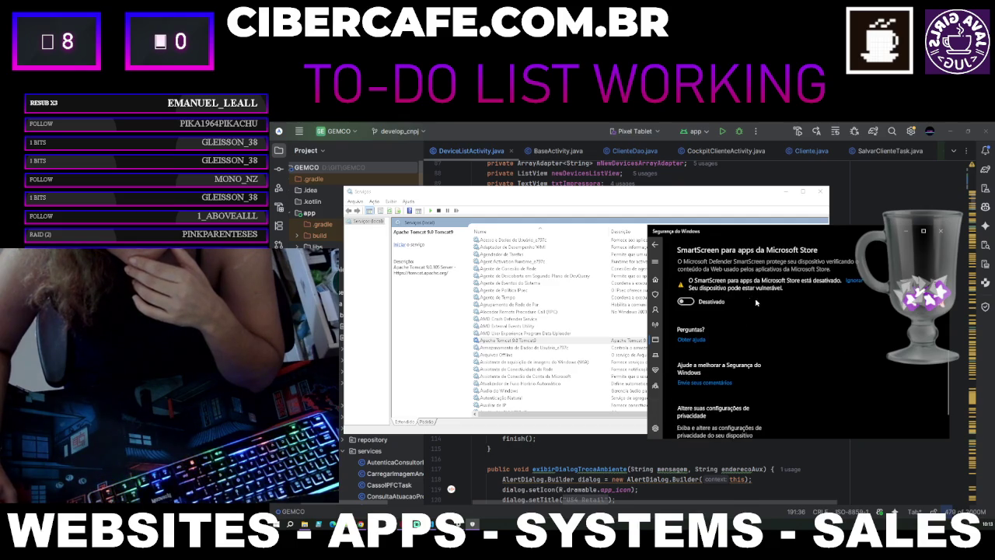
scroll(770, 314, "down", 2)
scroll(727, 329, "up", 10)
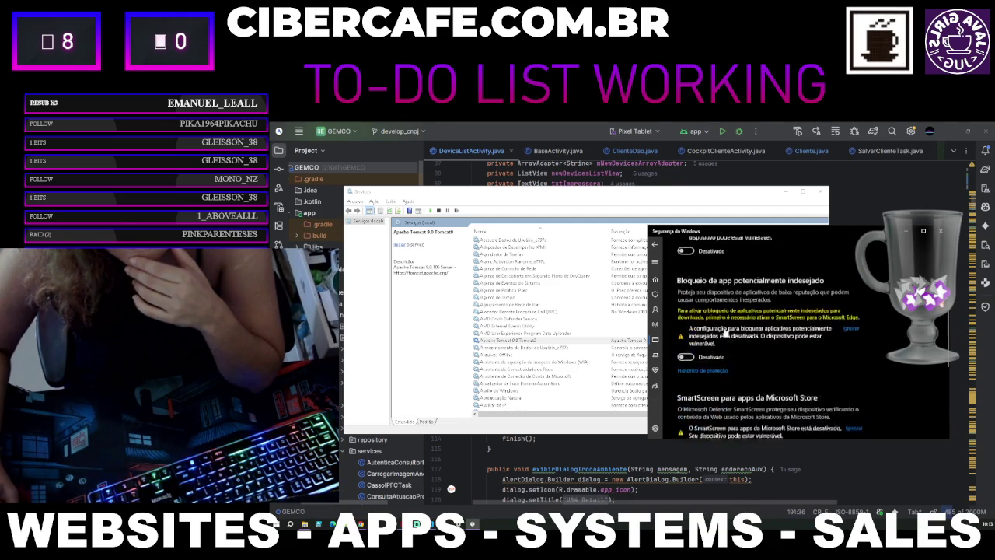
right_click(570, 343)
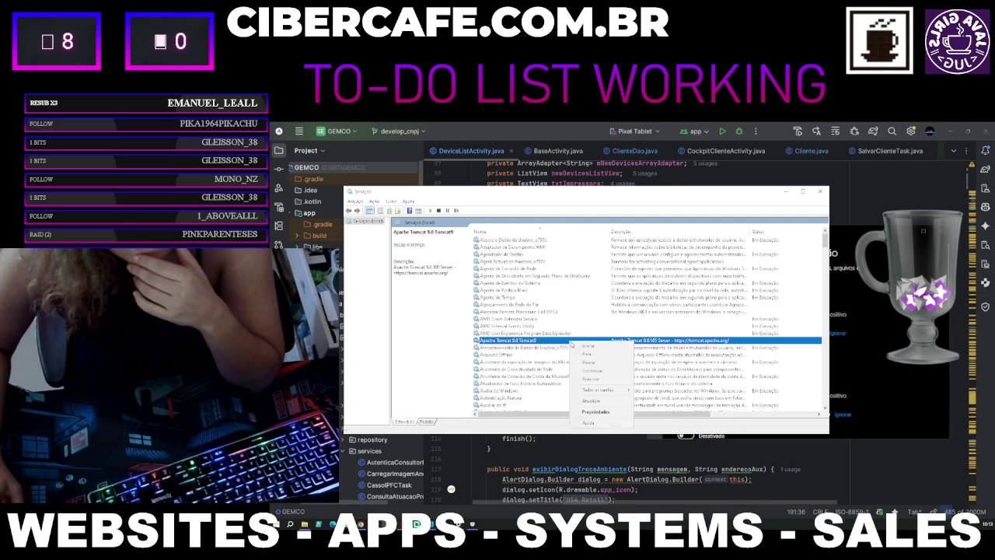
Step: Start the Apache Tomcat 9 service and screenshot the resulting error message
left_click(588, 349)
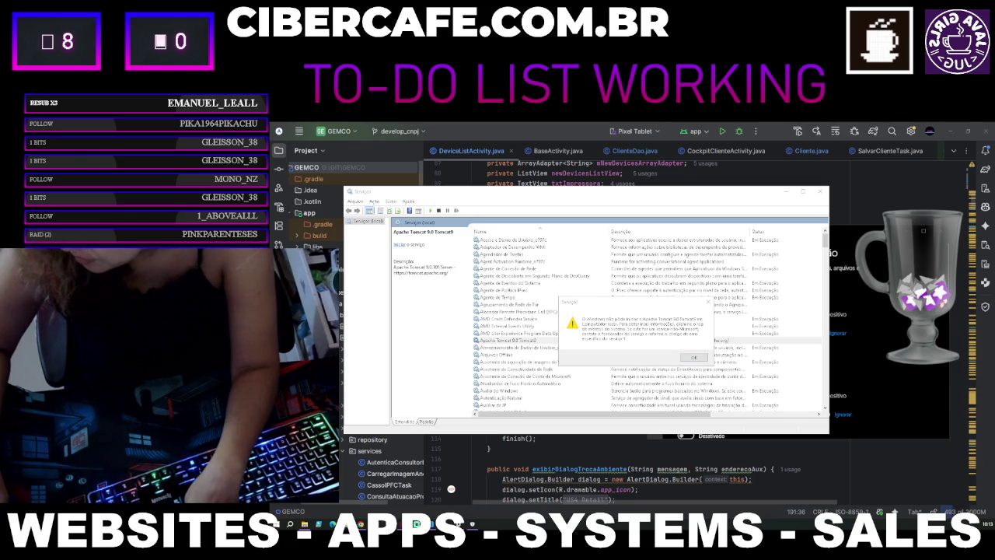
key("super+shift+s")
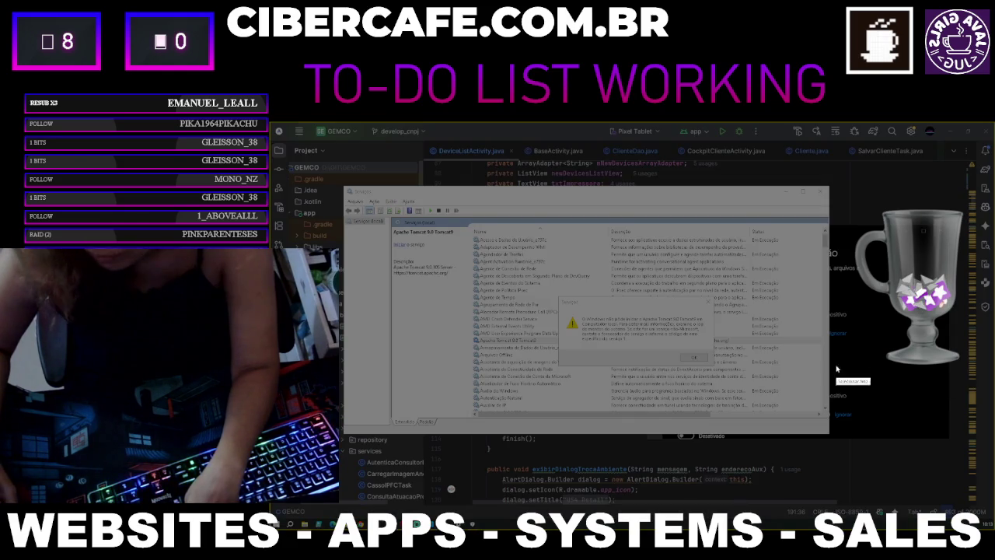
mouse_move(465, 281)
left_mouse_down()
mouse_move(740, 348)
mouse_move(789, 391)
left_mouse_up()
left_click(762, 399)
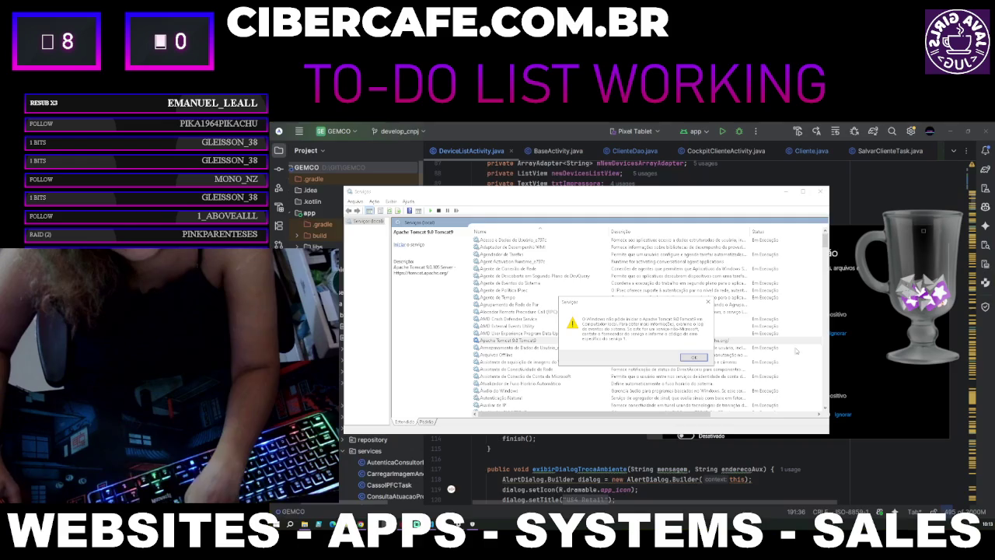
Step: Dismiss the startup error, then open File Explorer and close the Quick access window
left_click(704, 358)
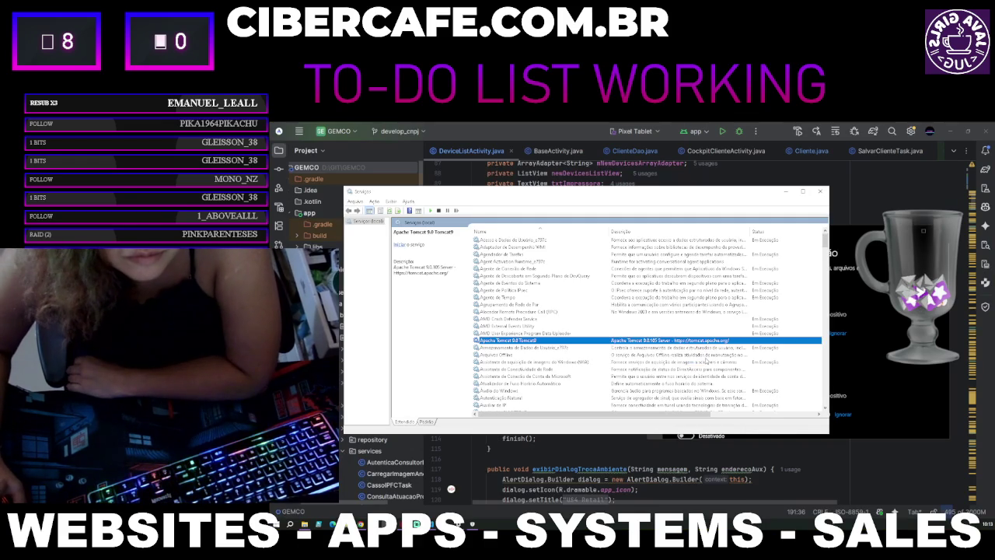
key("super+e")
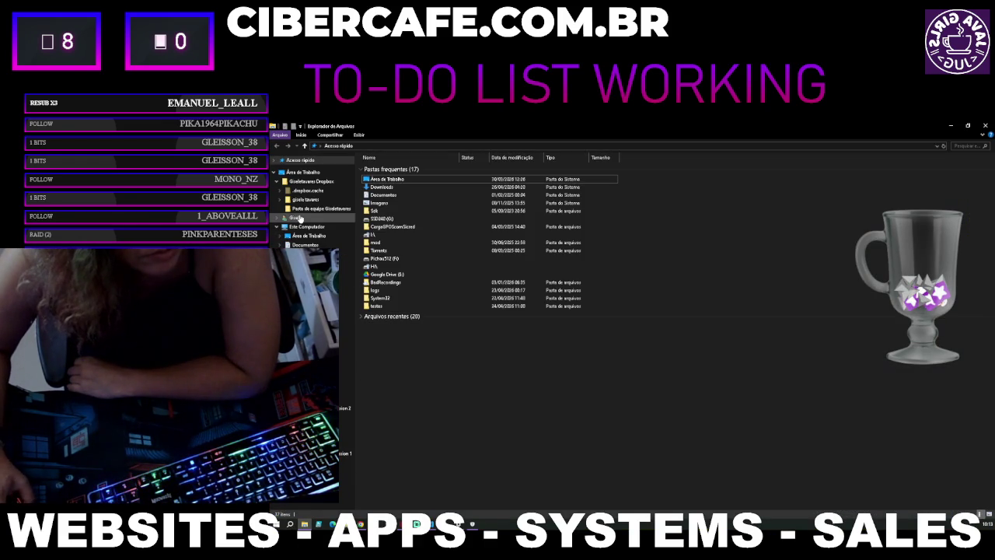
left_click(988, 125)
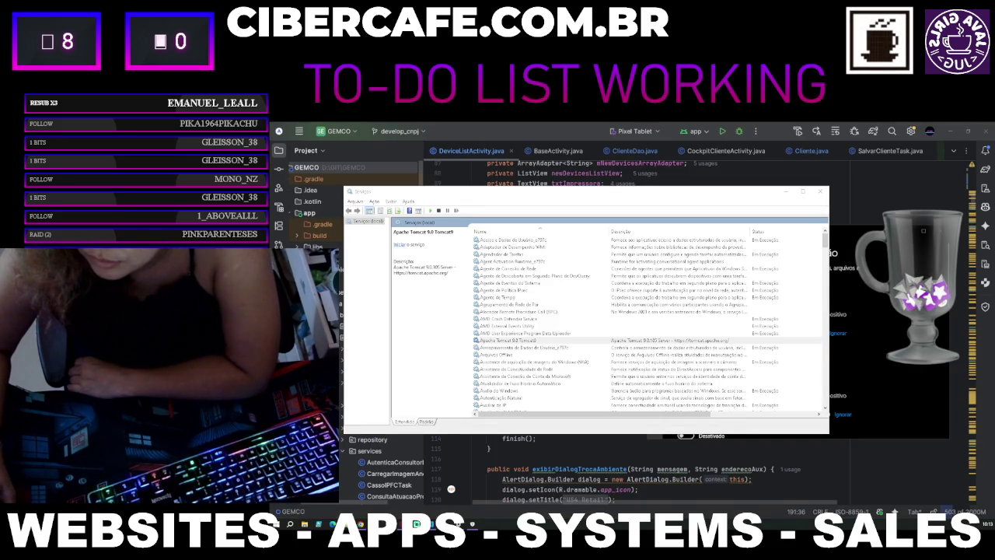
Step: Resize the Tomcat 9.0 Explorer window, look in conf, then open the bin folder
key("alt+Tab")
left_click_drag(654, 128, 704, 215)
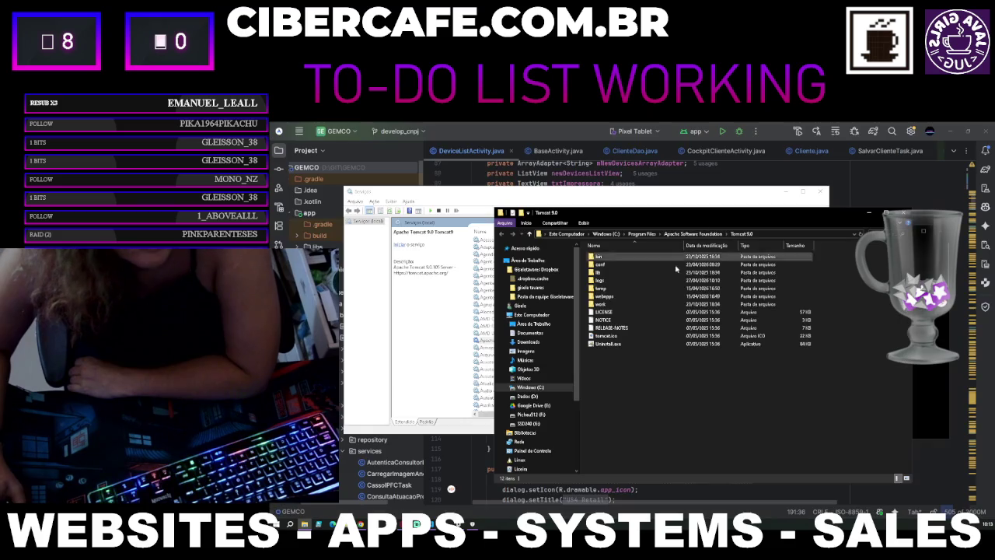
double_click(603, 266)
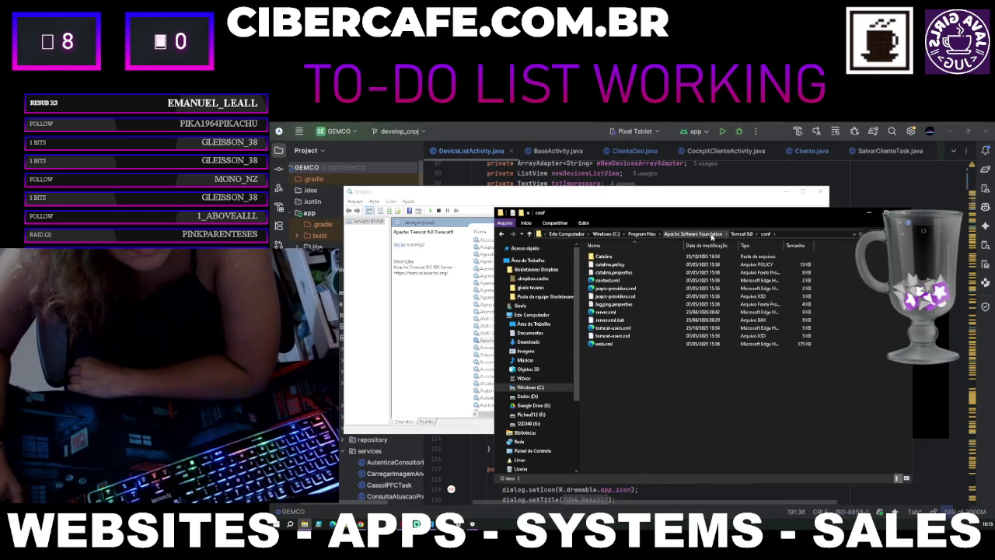
left_click(741, 234)
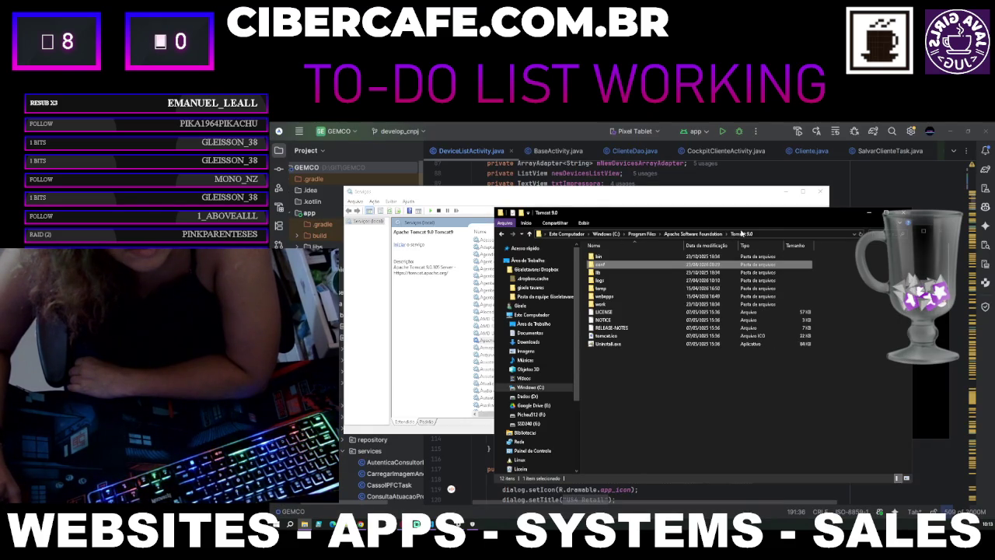
double_click(624, 257)
Step: Select tomcat9.exe and Tomcat9w.exe, then return to the Apache Software Foundation folder
left_click(615, 337)
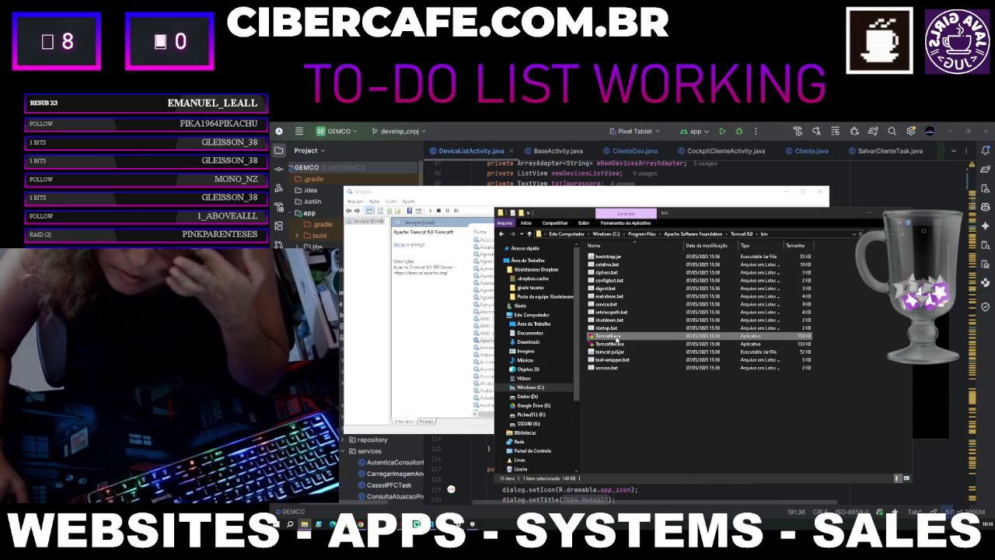
left_click(615, 343)
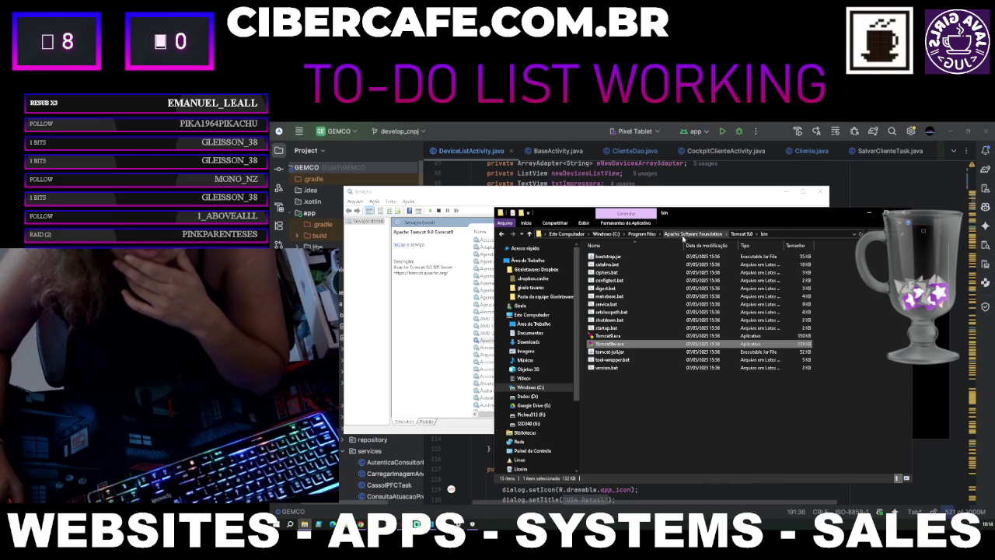
left_click(688, 234)
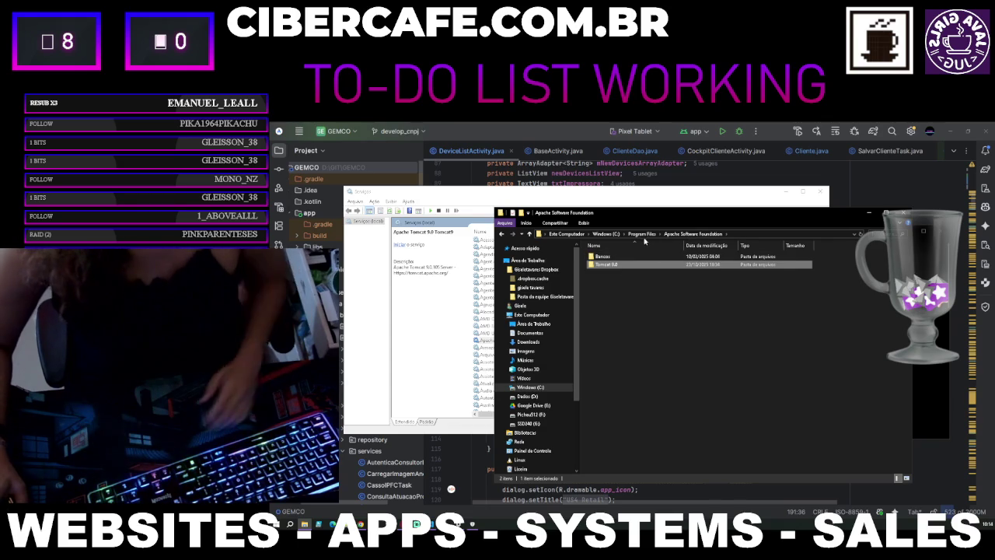
key("BackSpace")
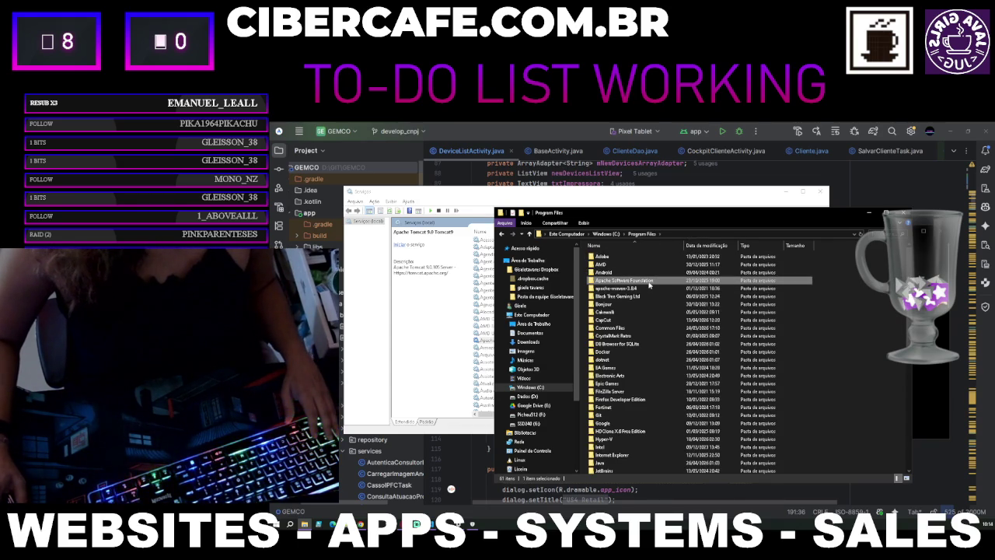
double_click(648, 281)
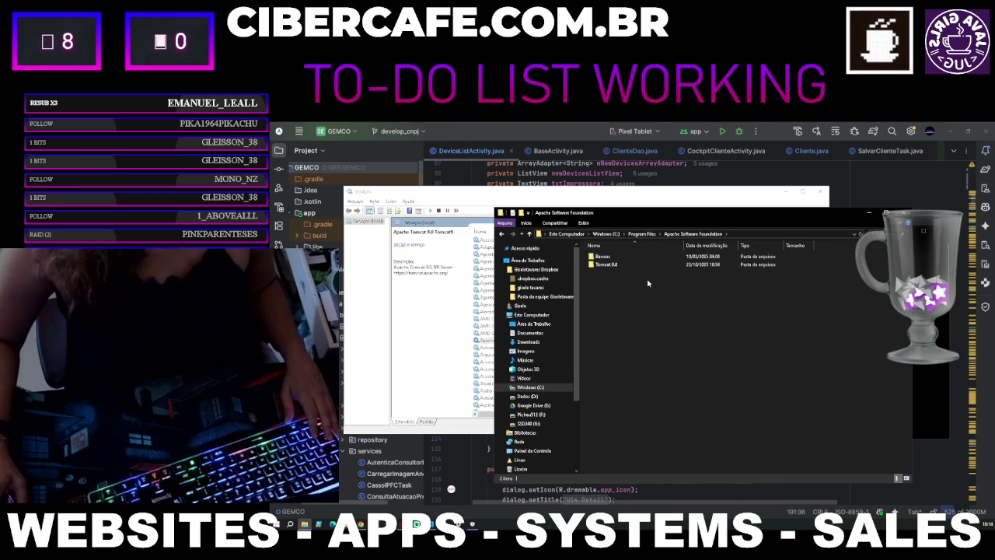
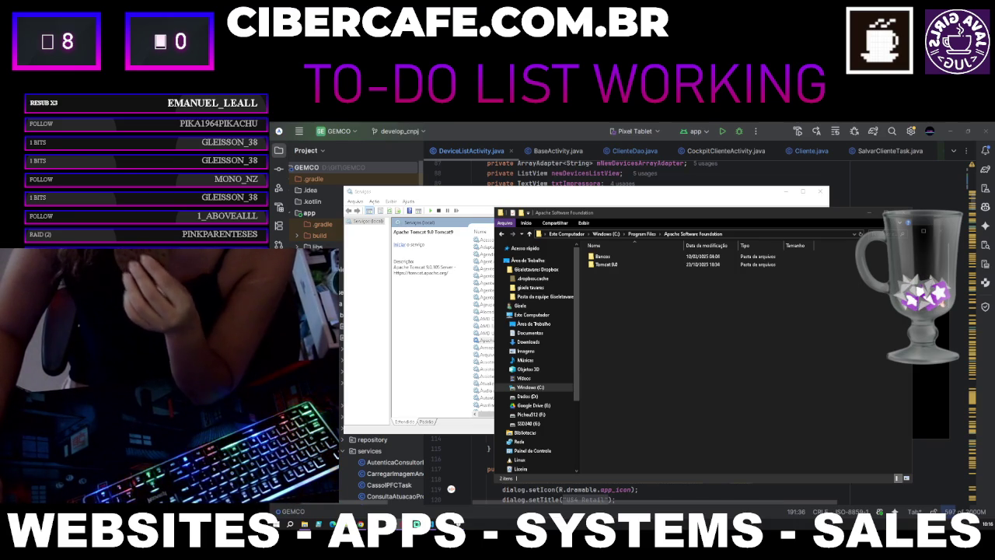
Step: Open the Tomcat 9.0 installation folder under Apache Software Foundation
double_click(609, 265)
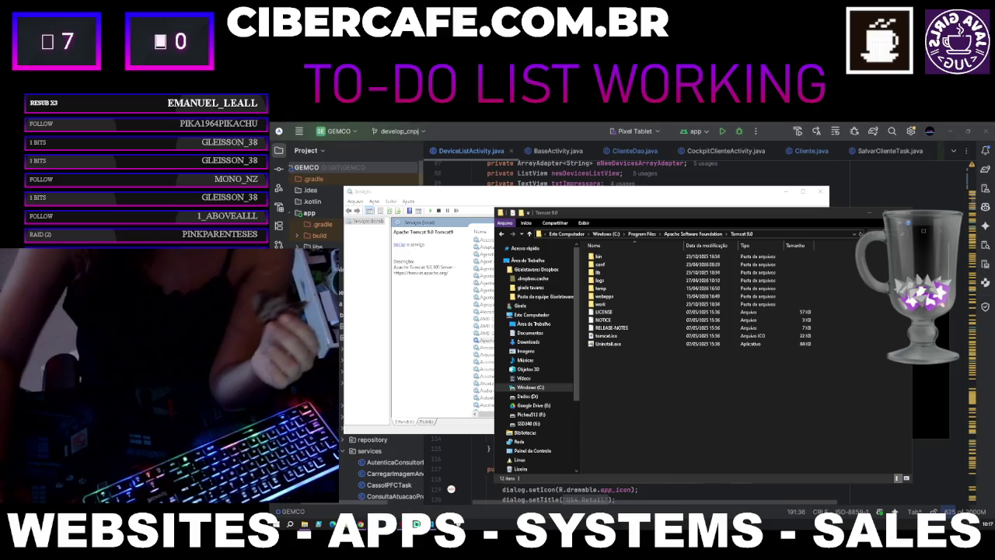
Step: Open Tomcat's logs folder sorted newest first by modification date and screenshot the latest logs
double_click(600, 280)
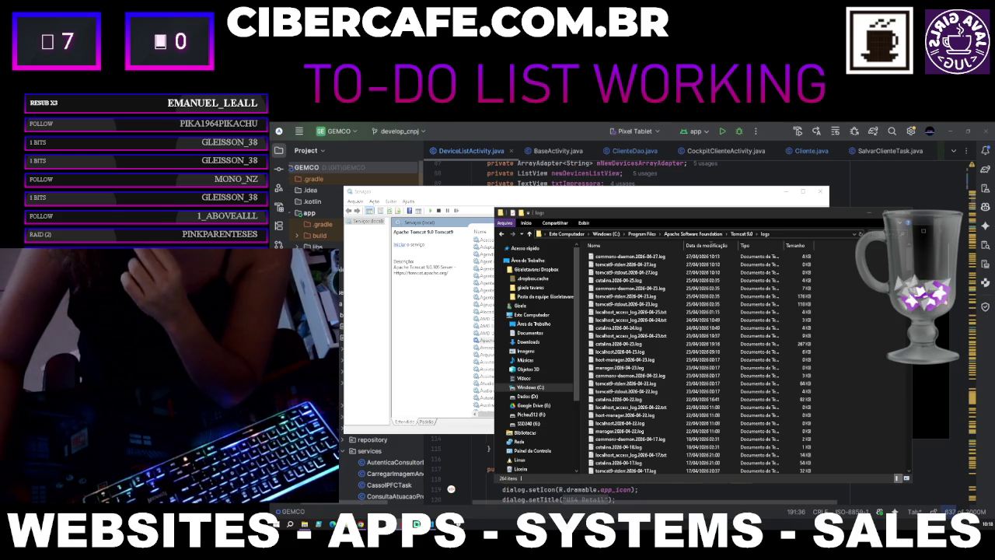
left_click(704, 247)
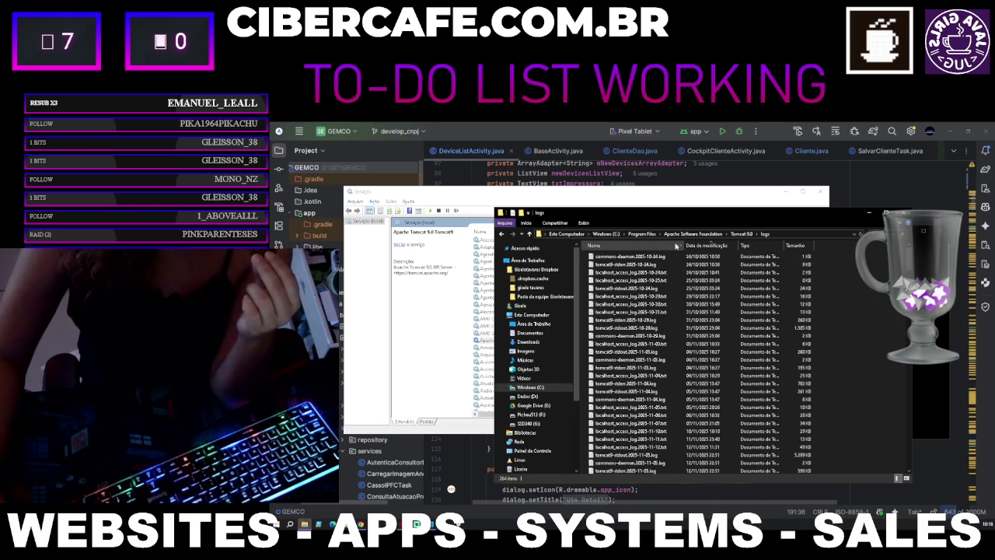
left_click(703, 246)
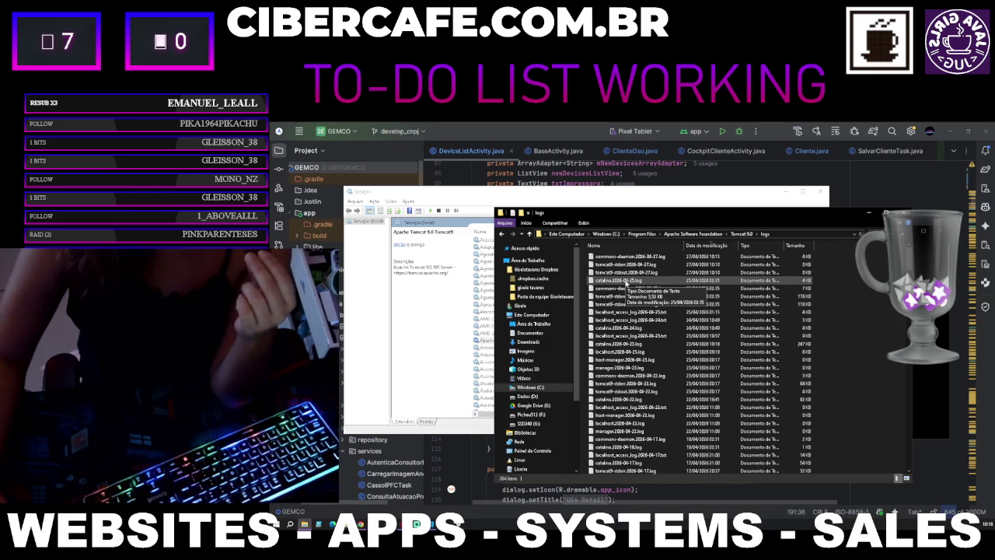
left_click(626, 282)
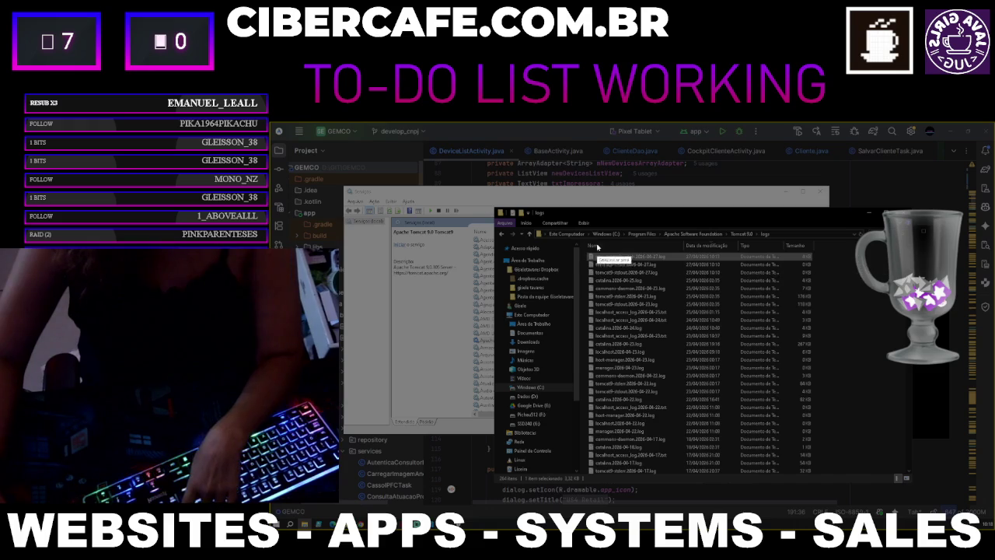
mouse_move(572, 228)
left_mouse_down()
mouse_move(616, 278)
mouse_move(788, 348)
mouse_move(811, 350)
mouse_move(825, 304)
left_mouse_up()
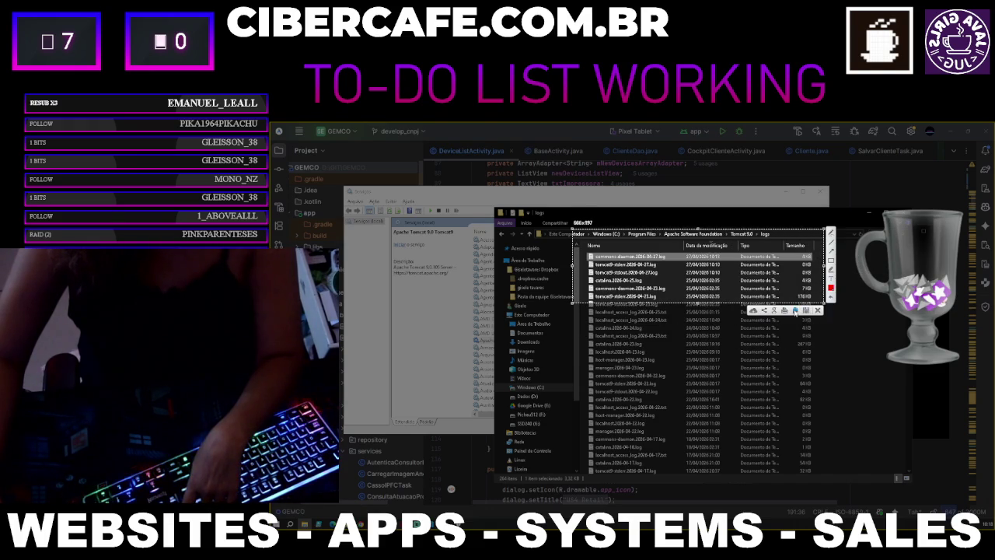
left_click(795, 311)
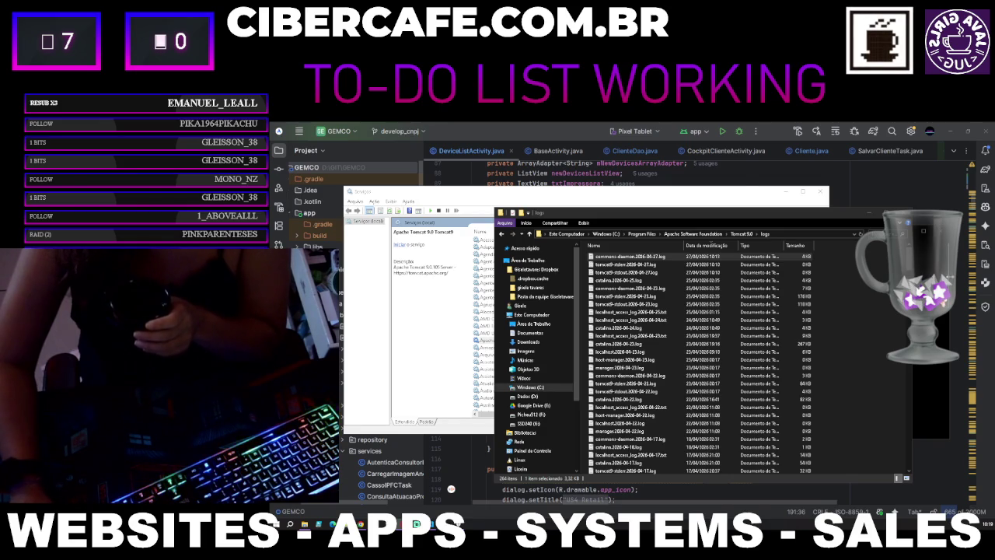
Step: Check the tomcat9-stderr log in Notepad and close it, since it is empty
left_click(623, 266)
double_click(623, 265)
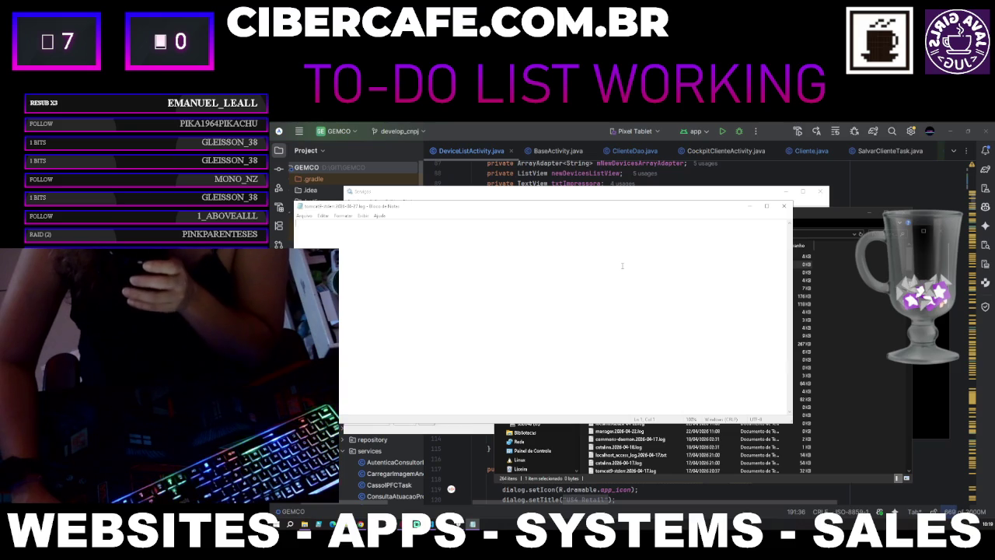
key("alt+F4")
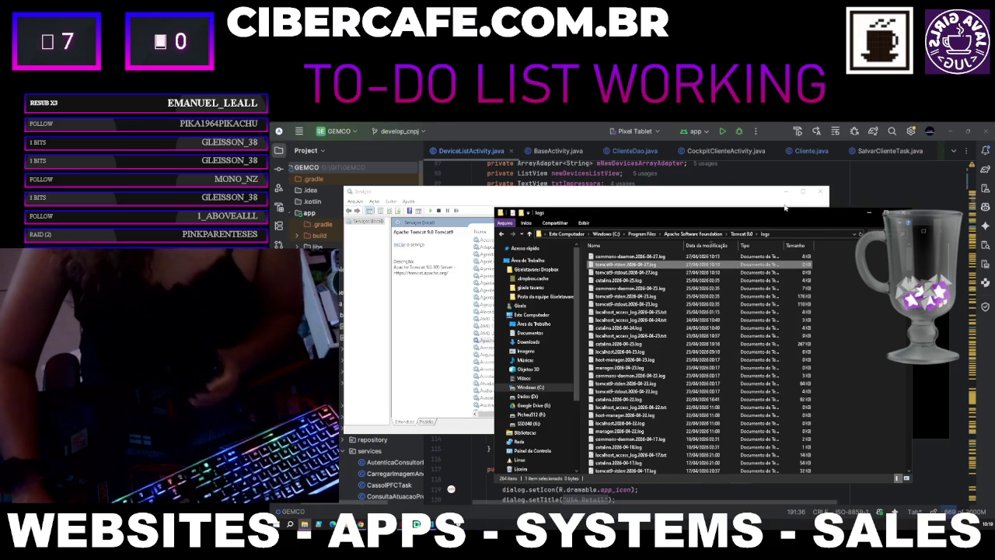
Step: Open commons-daemon-2026-04-27.log with its jvm.dll load errors and copy all its text
double_click(658, 257)
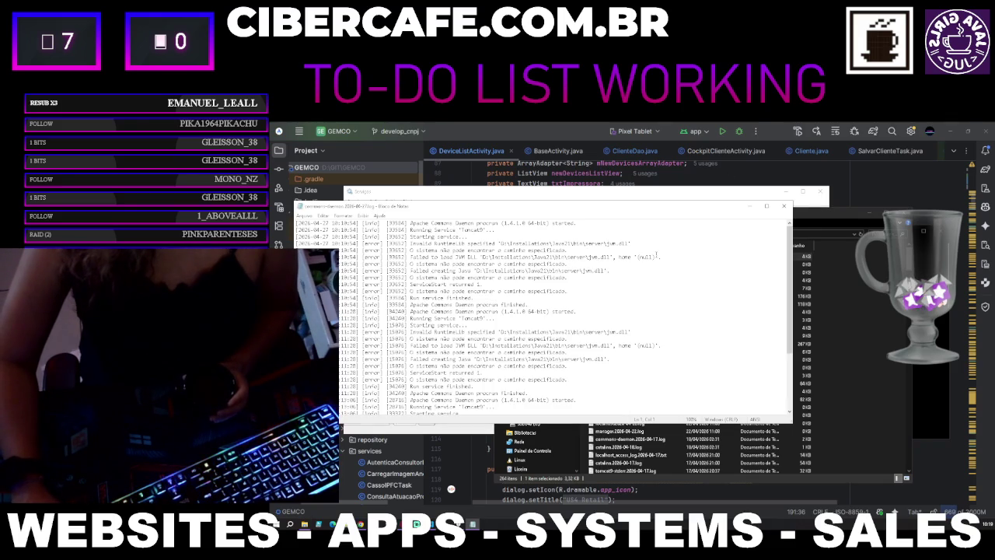
scroll(659, 298, "down", 4)
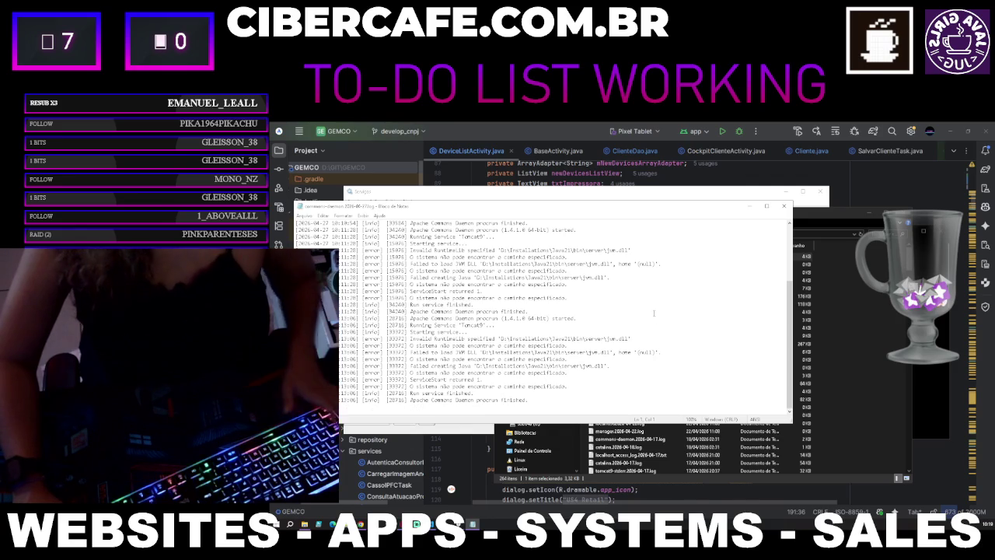
key("ctrl+a")
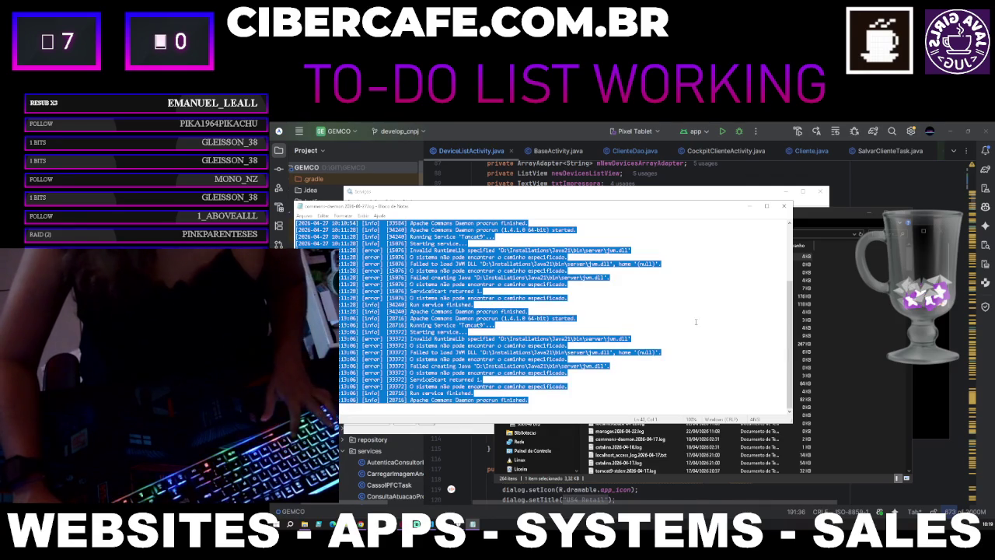
key("alt+Tab")
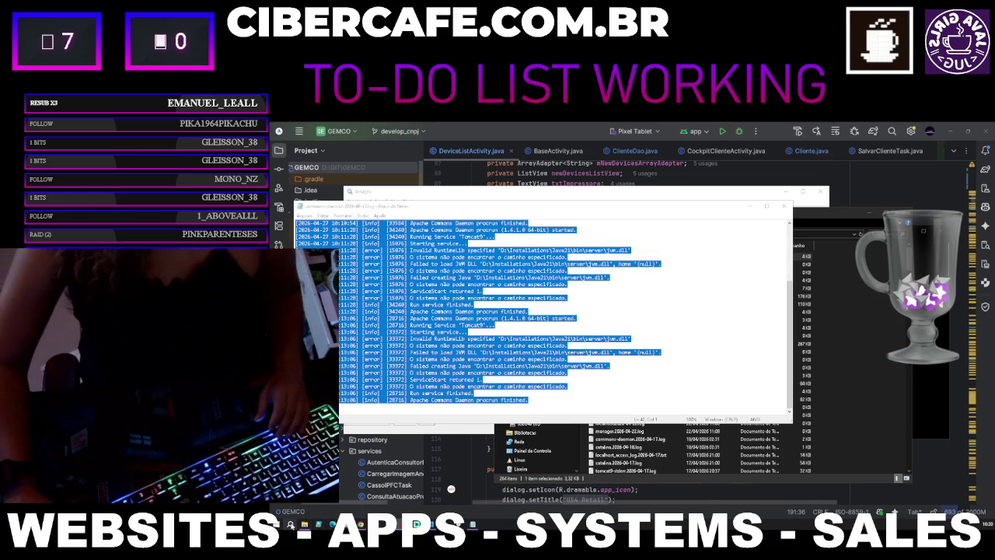
left_click(289, 525)
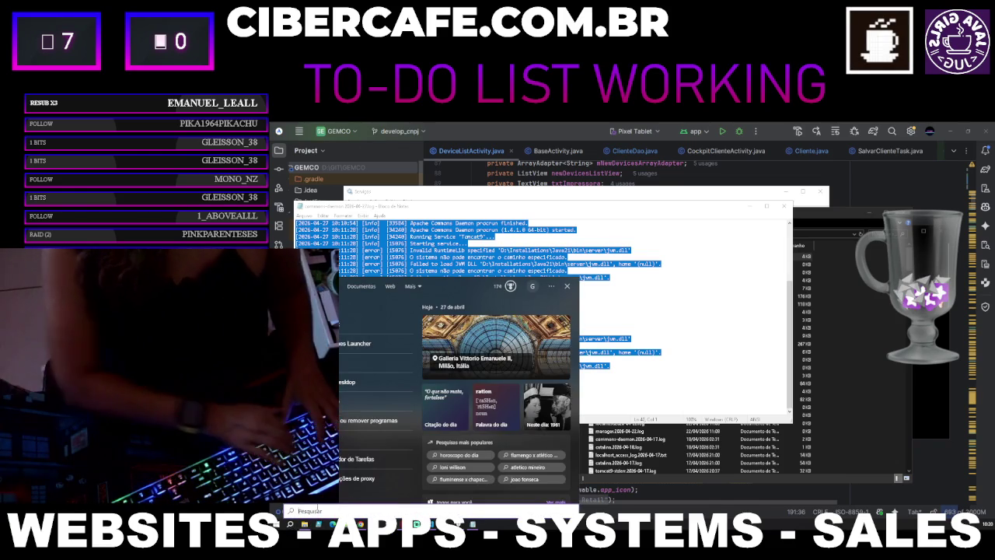
Step: Filter Add or remove programs by 'java' and capture the JDKs 11.0.13, 17.0.12 and 21.0.11
type("remove")
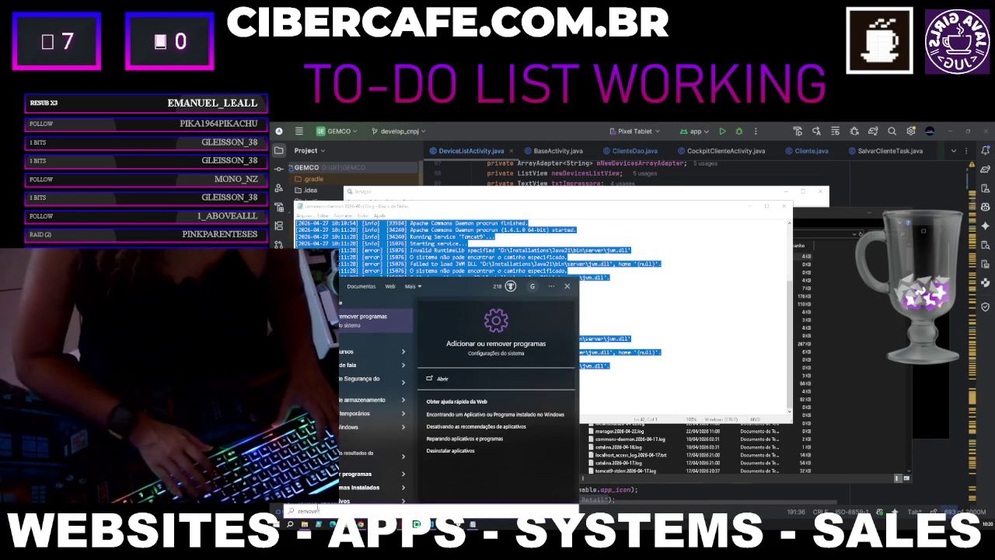
key("Return")
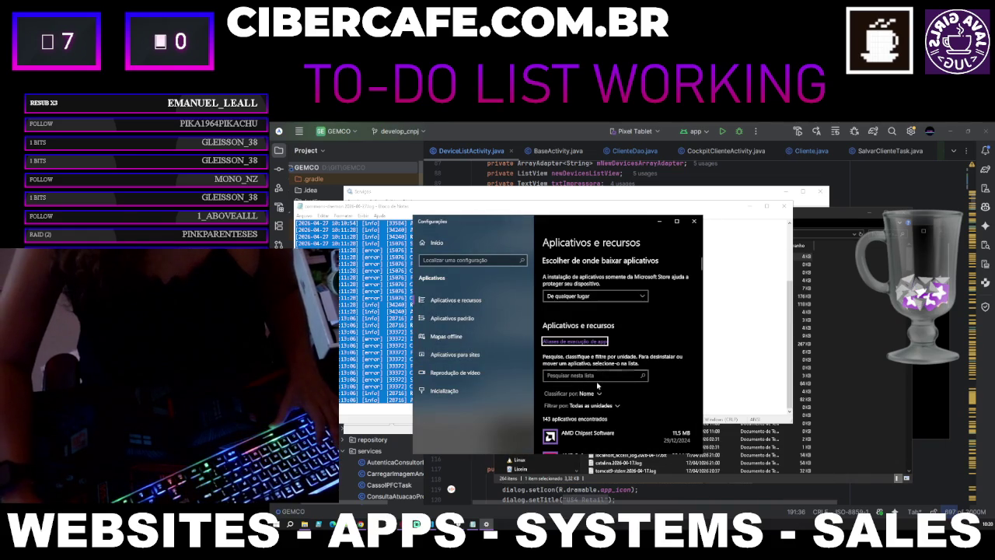
type("java")
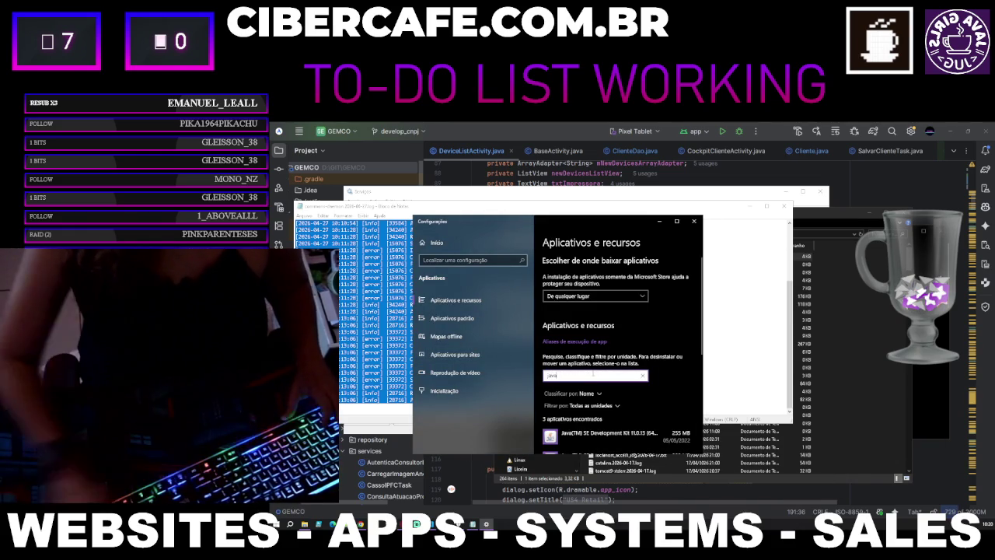
left_click_drag(703, 323, 821, 322)
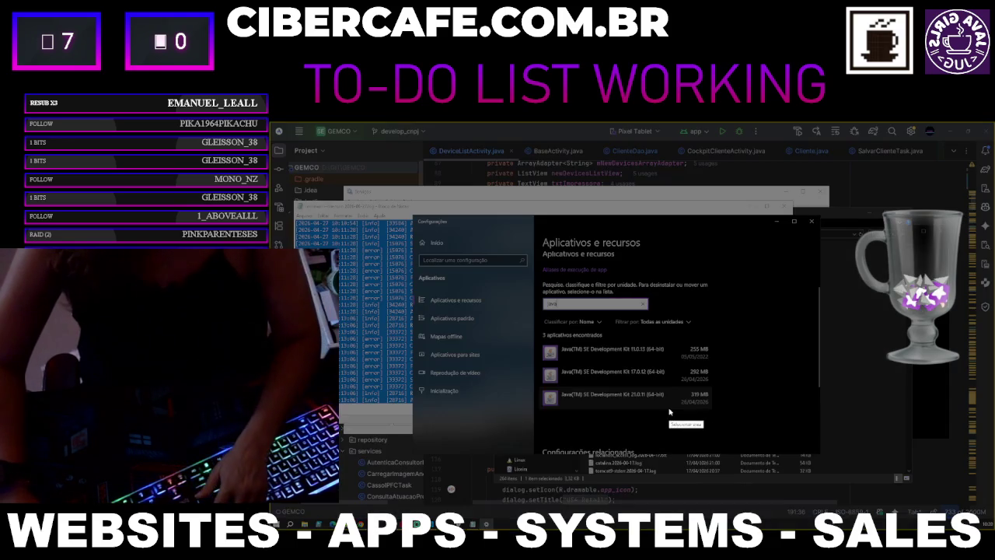
left_click_drag(552, 291, 754, 413)
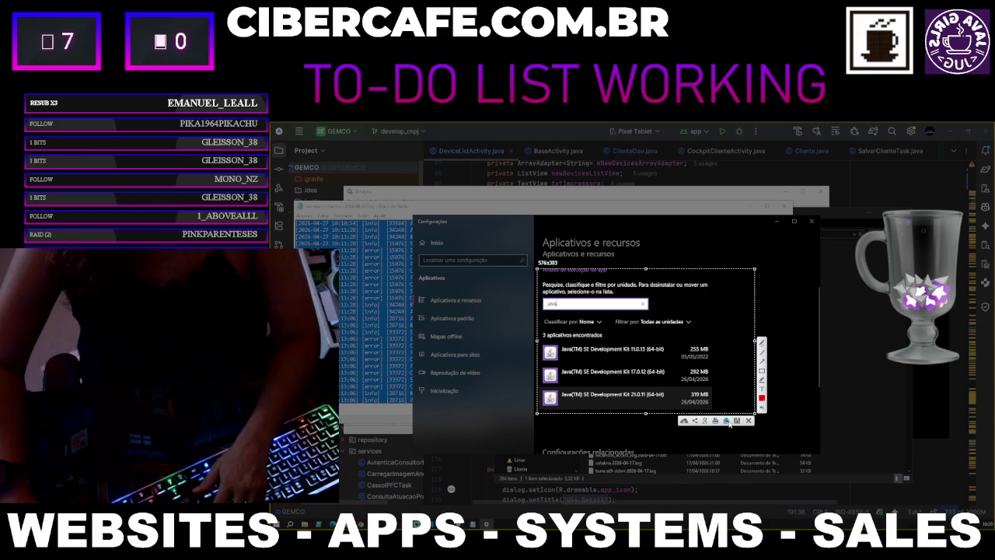
left_click(728, 421)
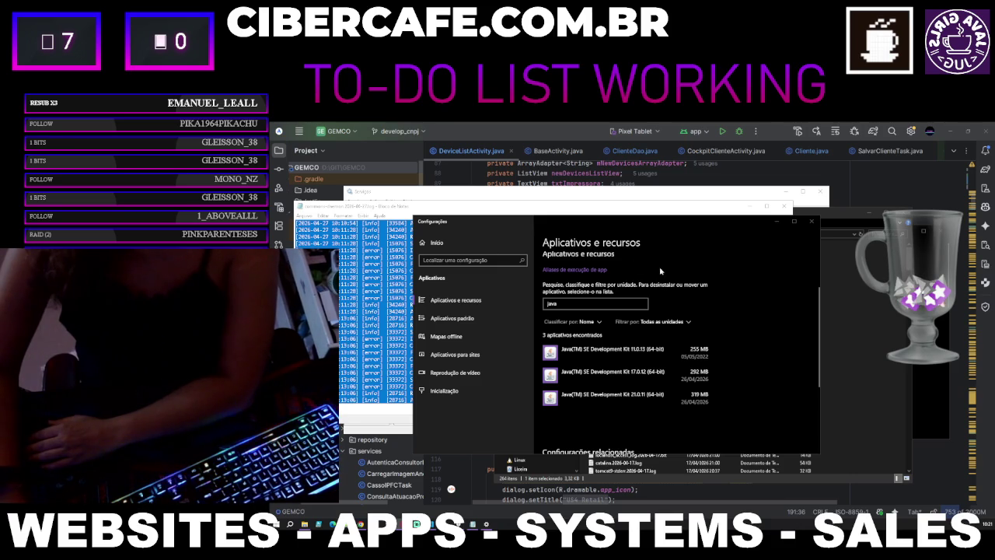
left_click(840, 387)
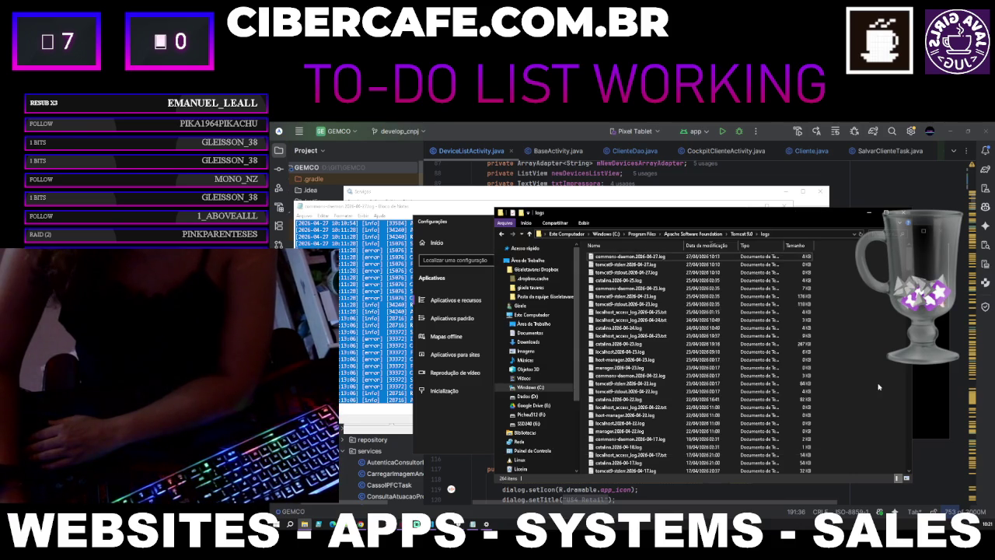
Step: Go from Tomcat 9.0 into its bin folder and select Tomcat9w.exe
left_click(749, 233)
left_click(597, 257)
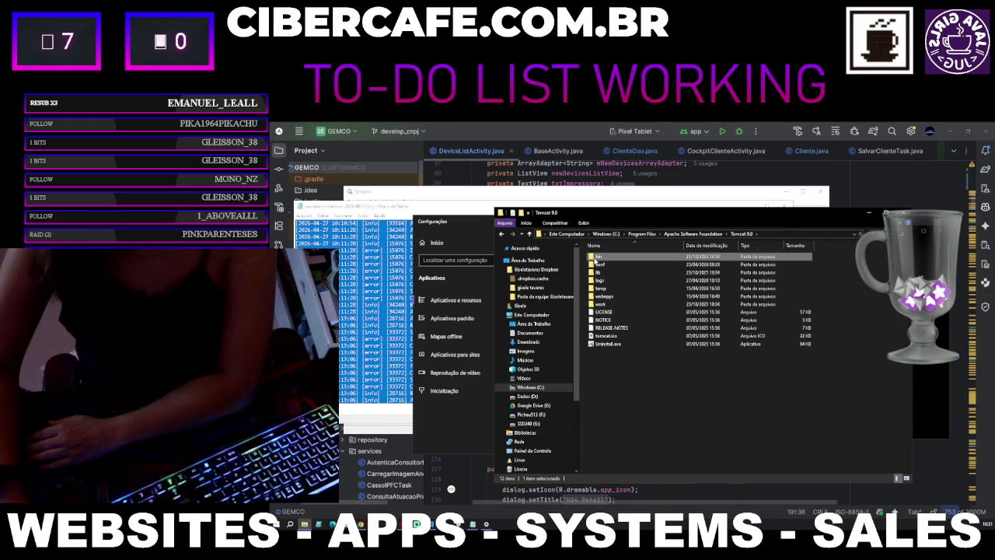
double_click(595, 258)
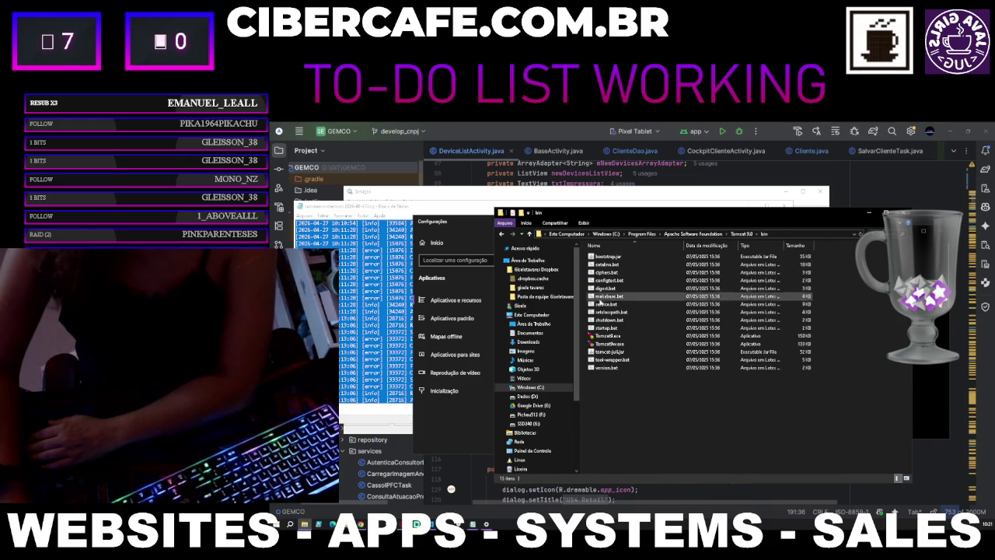
left_click(614, 344)
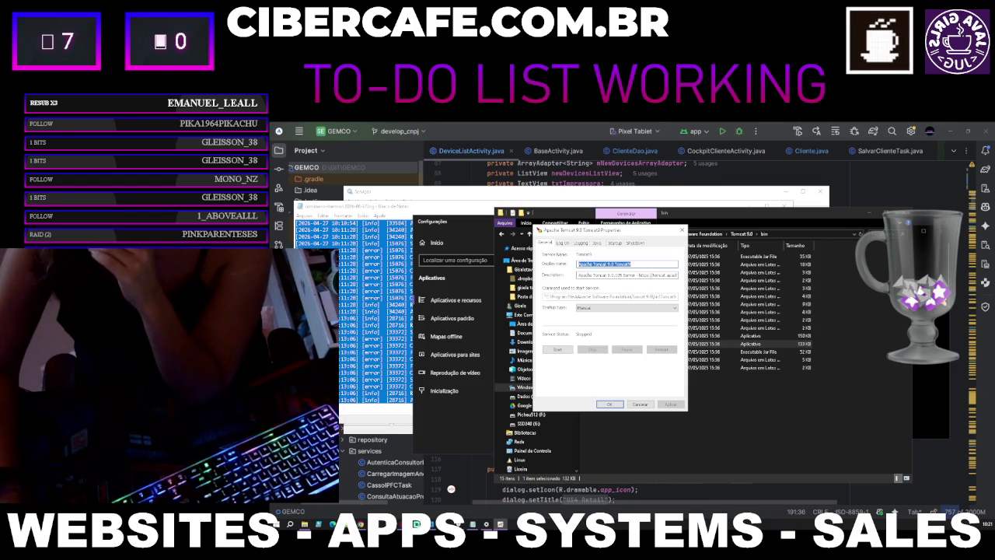
Step: Set Tomcat's Java Virtual Machine to C:\Program Files\Java\jdk-17\bin\server\jvm.dll and save it
left_click(598, 243)
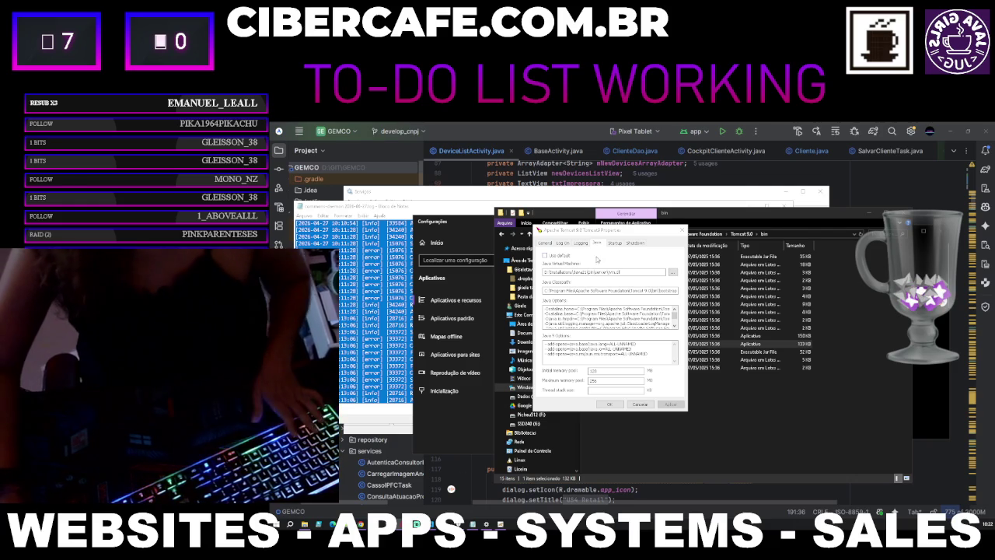
key("ctrl+a")
key("ctrl+v")
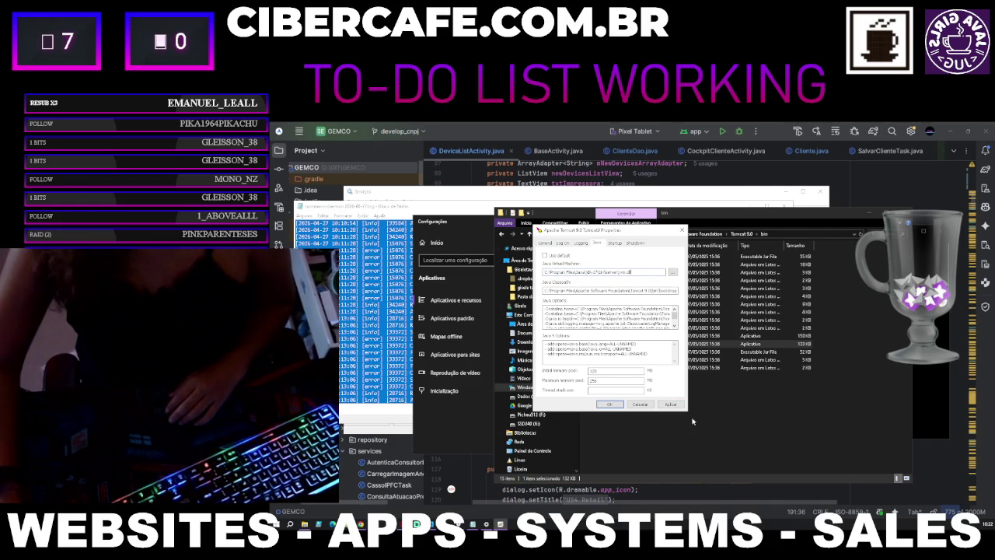
left_click(611, 406)
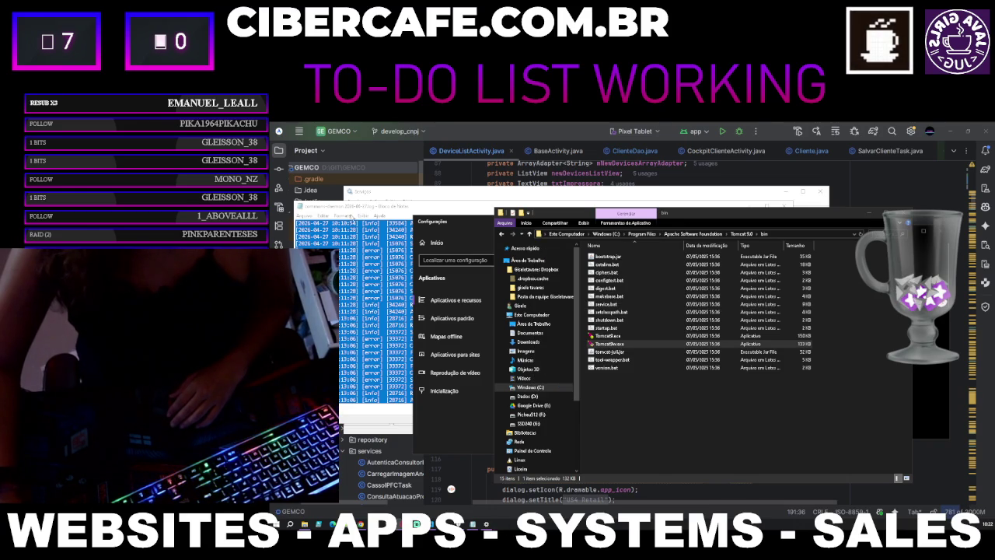
key("alt+Tab")
Step: Run Tomcat9.exe in the console to confirm the server starts, then stop it
left_click(781, 207)
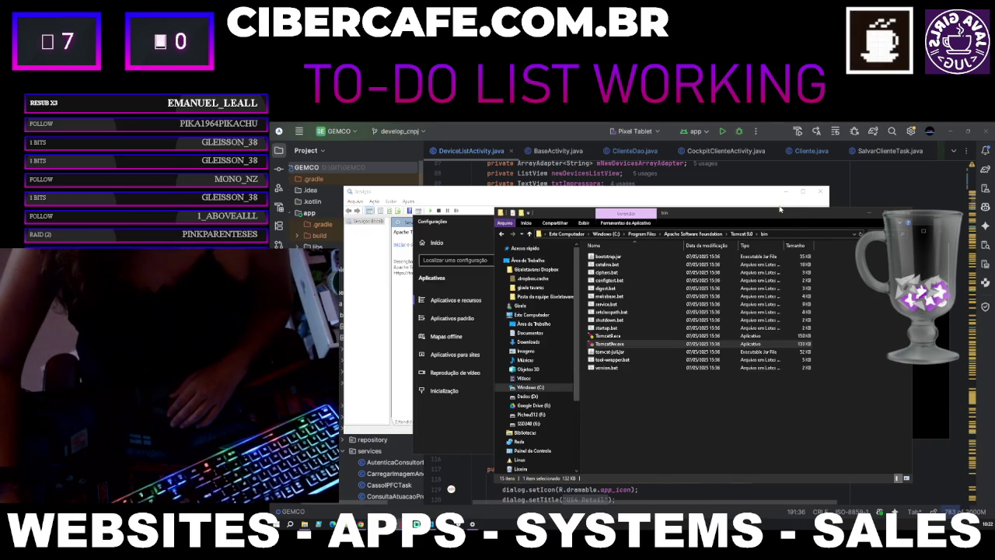
left_click(621, 336)
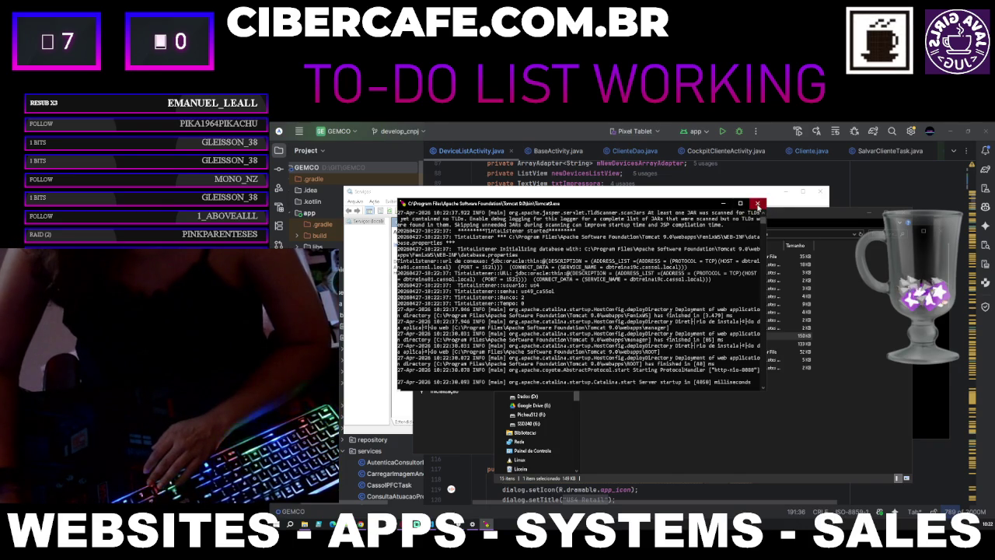
left_click(758, 206)
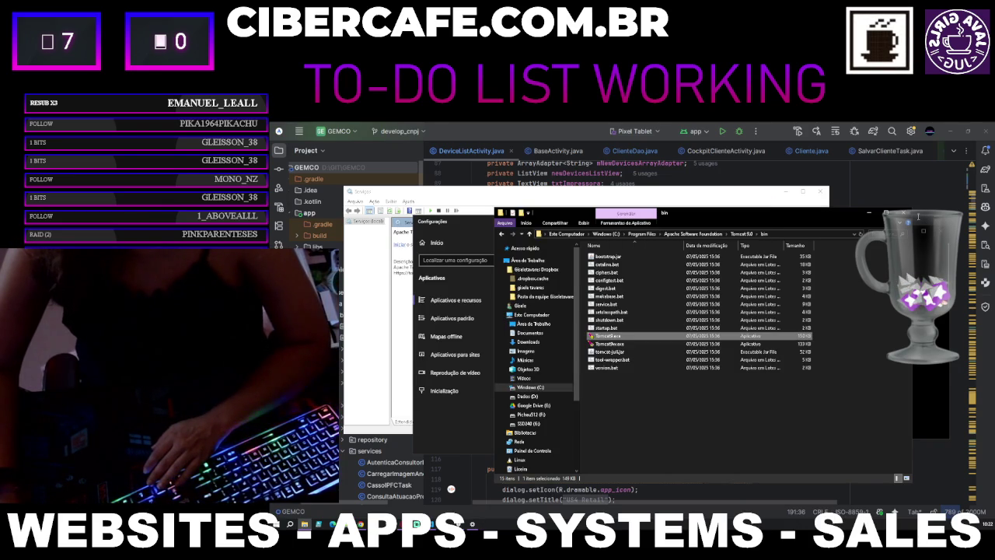
Step: Start the Apache Tomcat 9.0 Tomcat9 service from the Services list
left_click(702, 187)
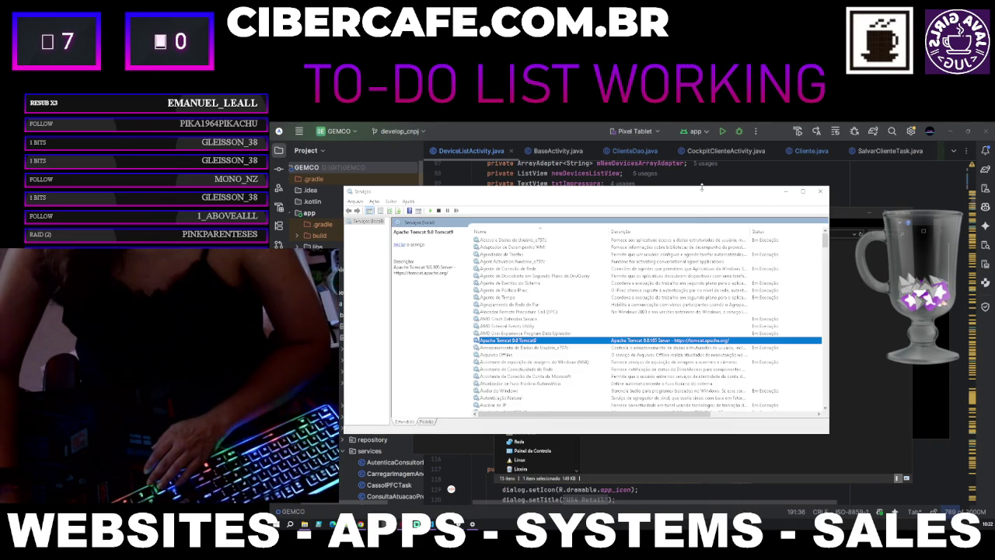
right_click(553, 340)
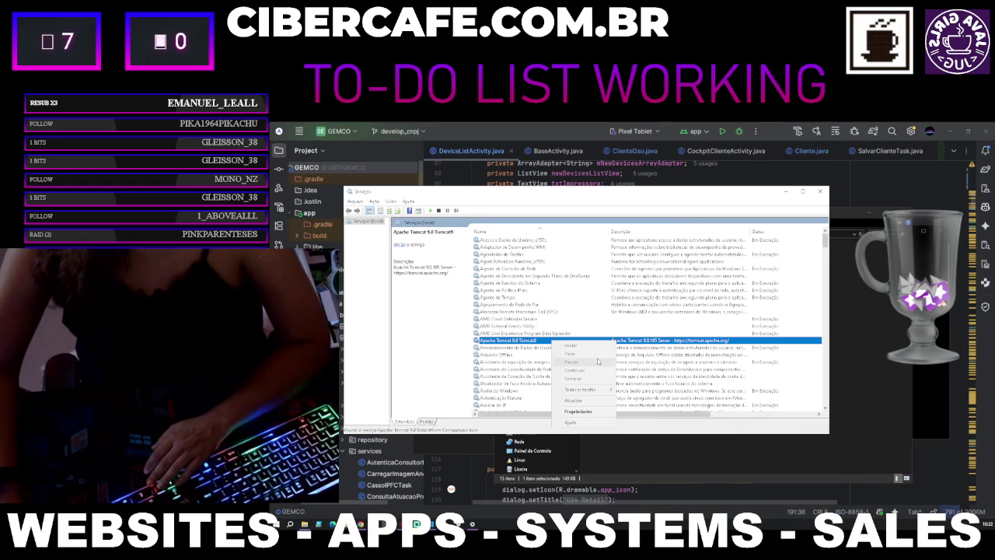
left_click(571, 345)
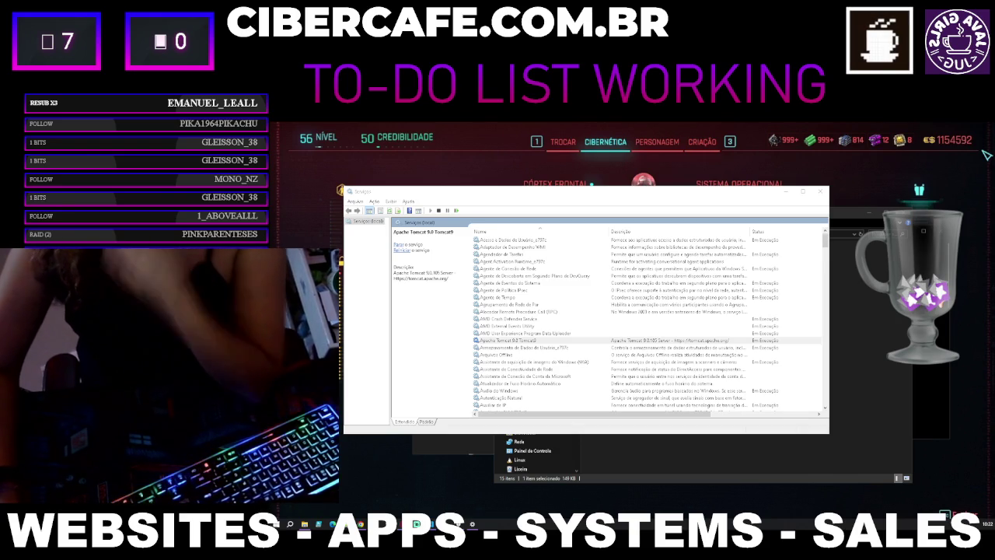
left_click(872, 361)
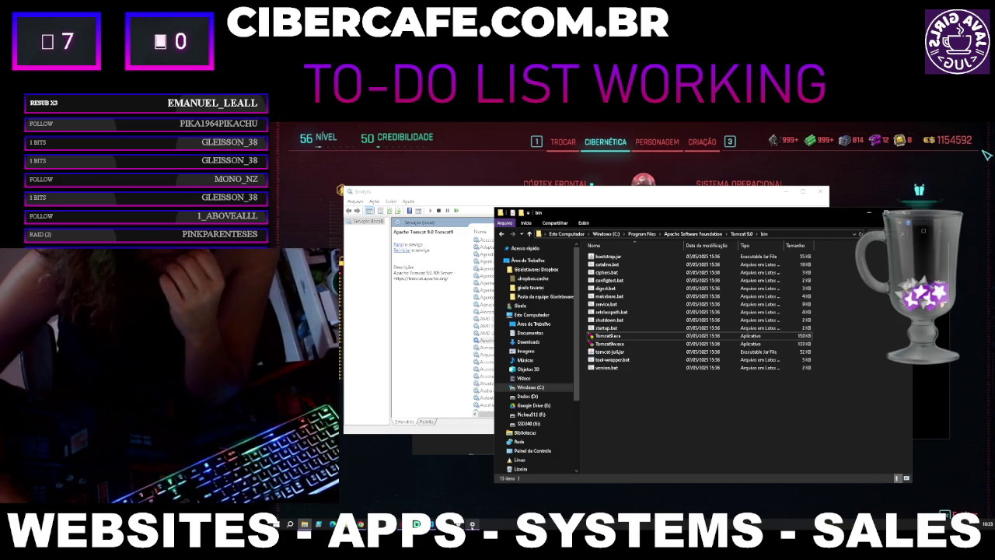
Step: Review the installed Java kits, then close Settings and minimize Services
key("alt+Tab")
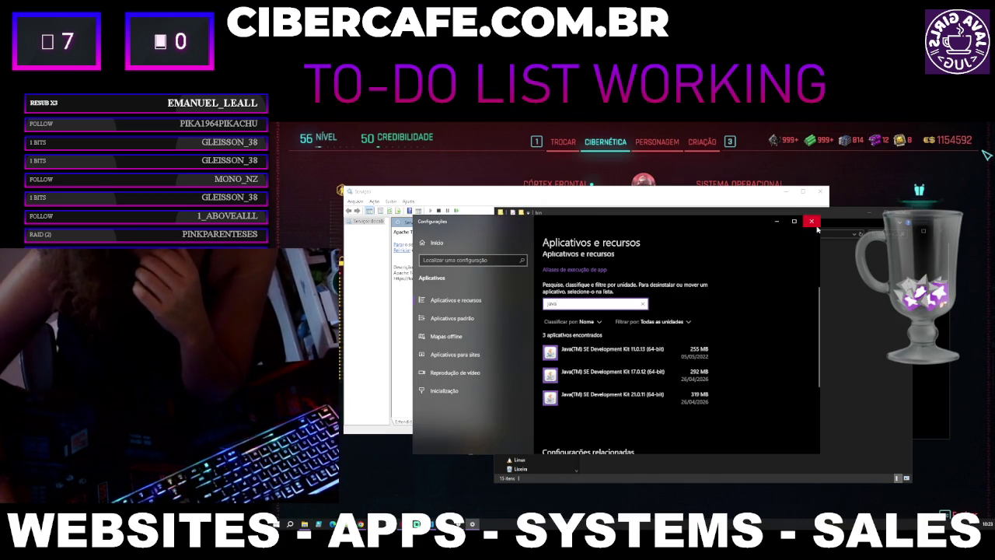
left_click(816, 226)
left_click(467, 364)
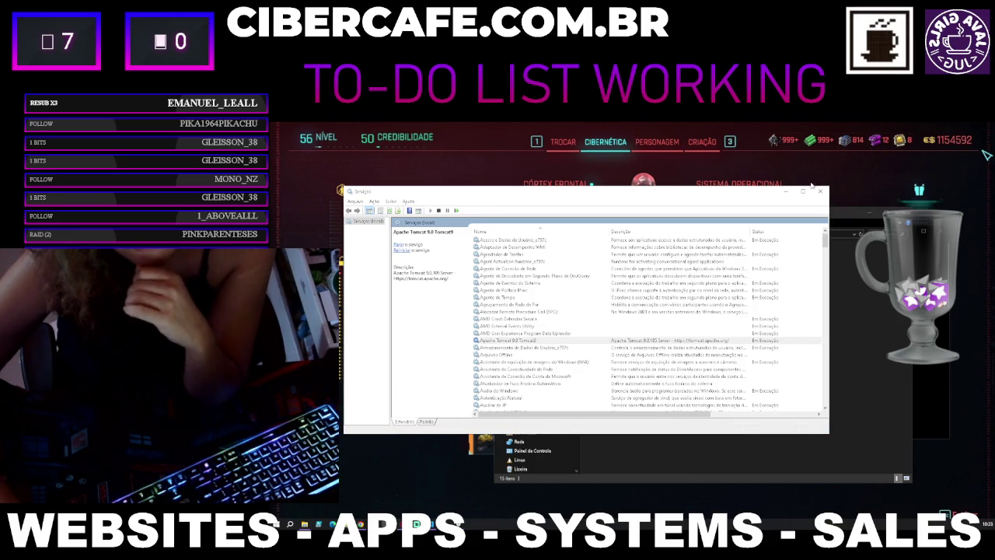
left_click(787, 191)
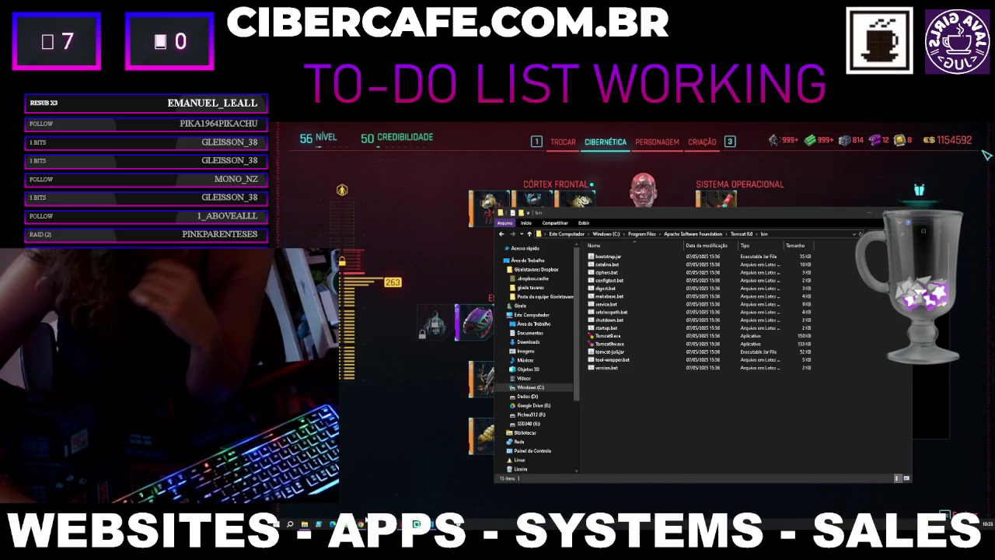
Step: Switch to Opera and open a new speed-dial tab
mouse_move(399, 520)
left_click(442, 490)
left_click(934, 131)
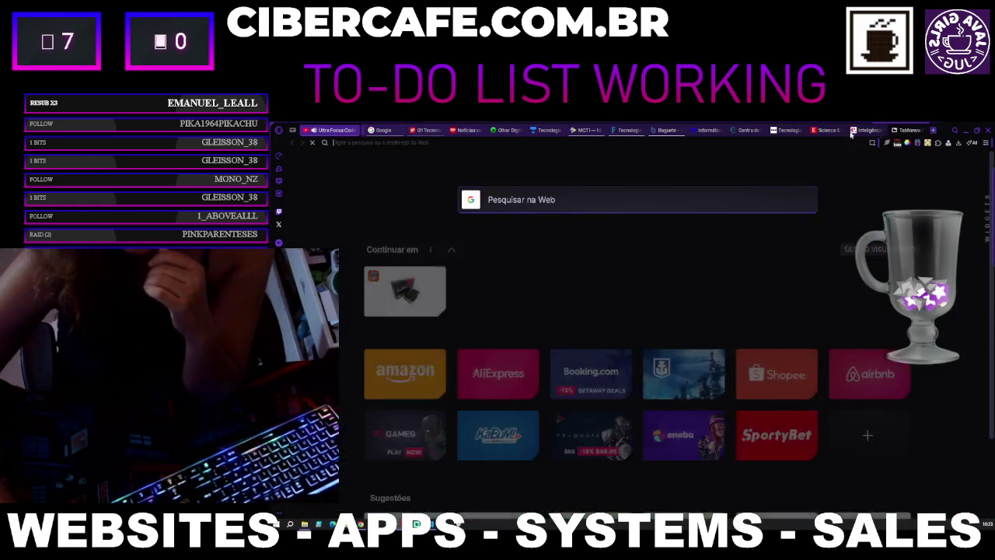
Step: Load 192.168.0.135:8080/FenixWS/DeviceAdmin from the address bar
type("lo")
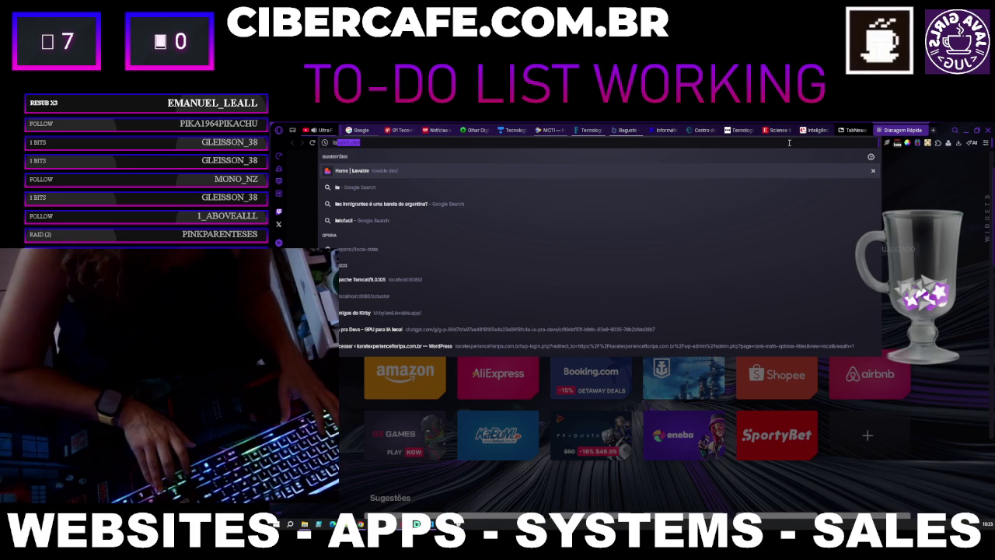
key("BackSpace")
key("BackSpace")
key("BackSpace")
type("192")
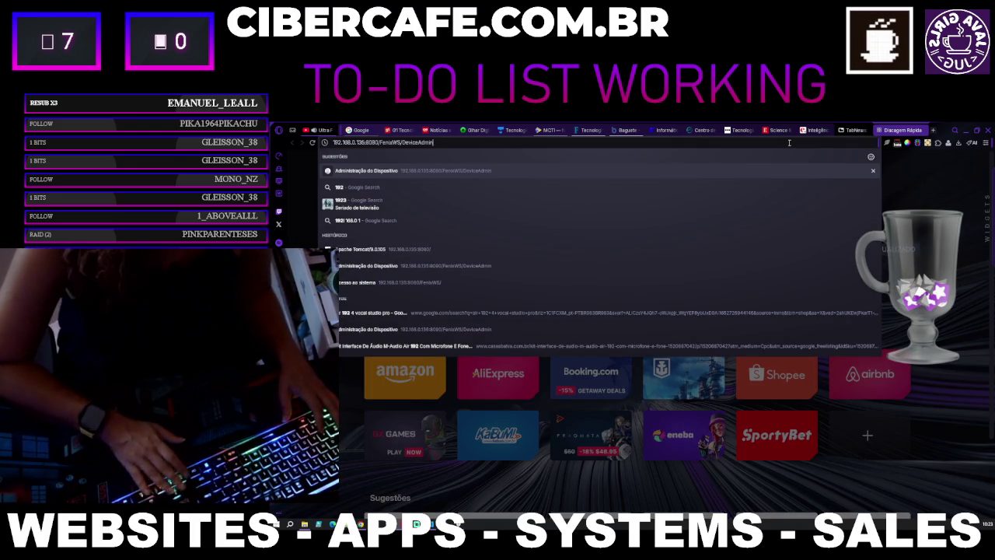
key("Return")
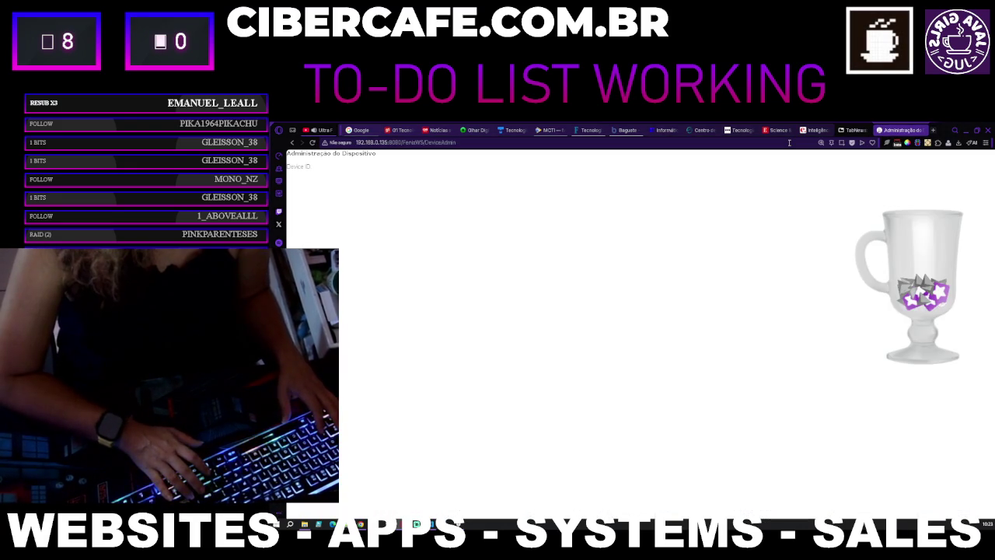
Step: Trim DeviceAdmin off the address to load /FenixWS/, then try the server root
left_click(476, 143)
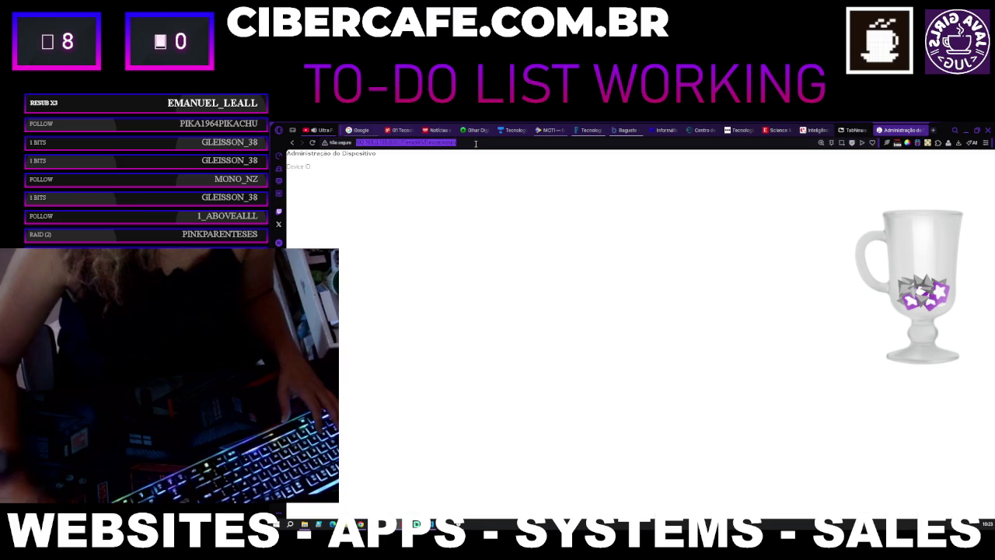
left_click(475, 143)
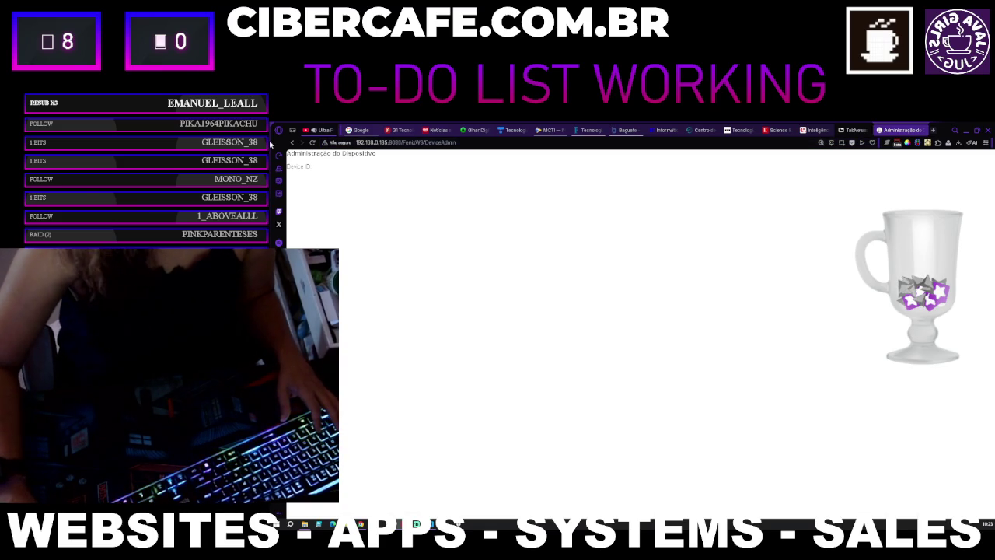
left_click(421, 142)
left_click(502, 144)
key("BackSpace")
key("BackSpace")
key("BackSpace")
key("Return")
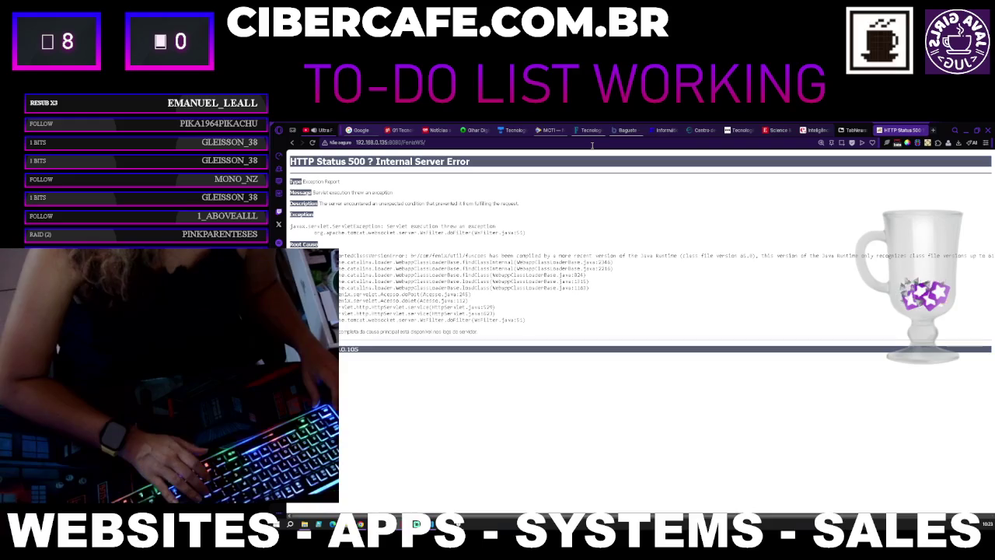
left_click(486, 143)
key("Return")
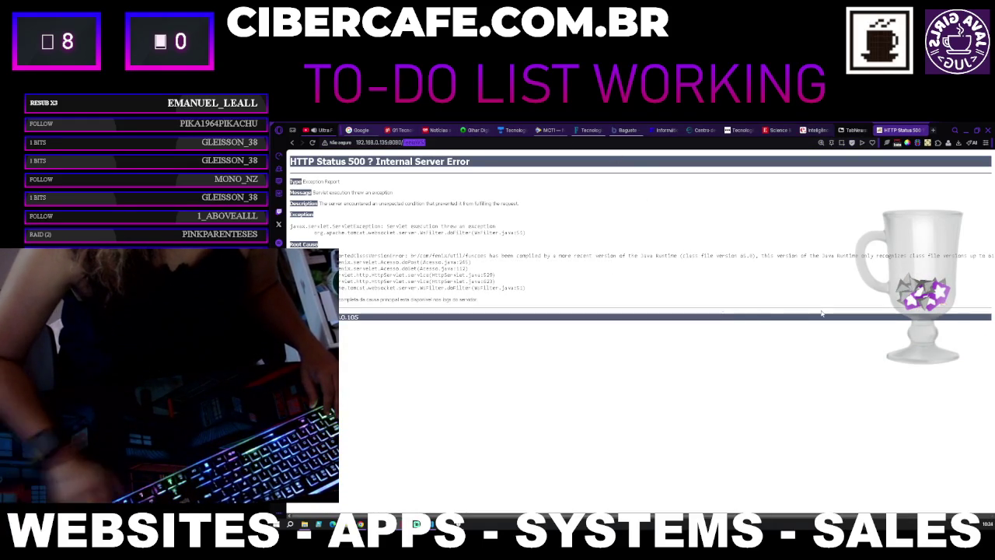
key("BackSpace")
key("Return")
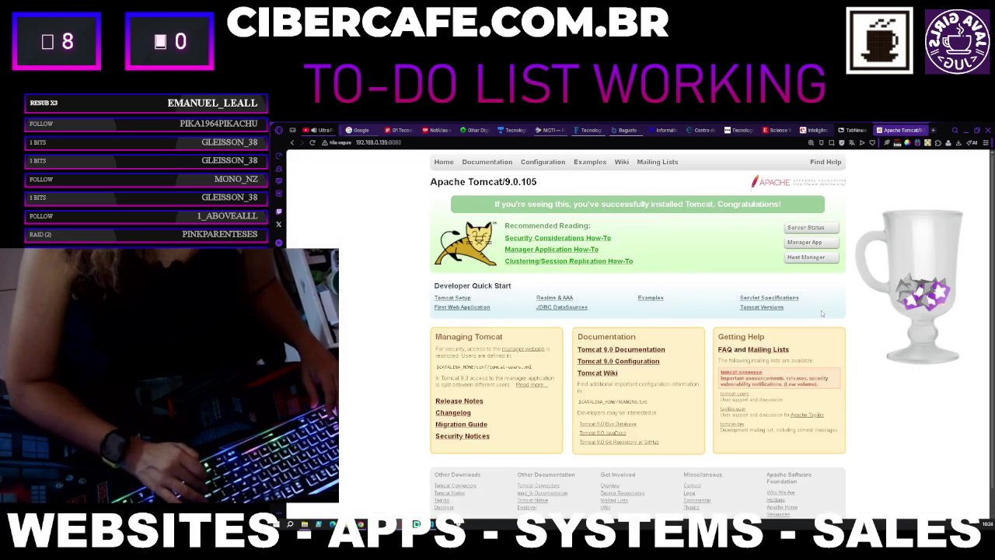
Step: Reopen the DeviceAdmin page from address suggestions, then strip DeviceAdmin to load /FenixWS/
left_click(415, 142)
left_click(415, 142)
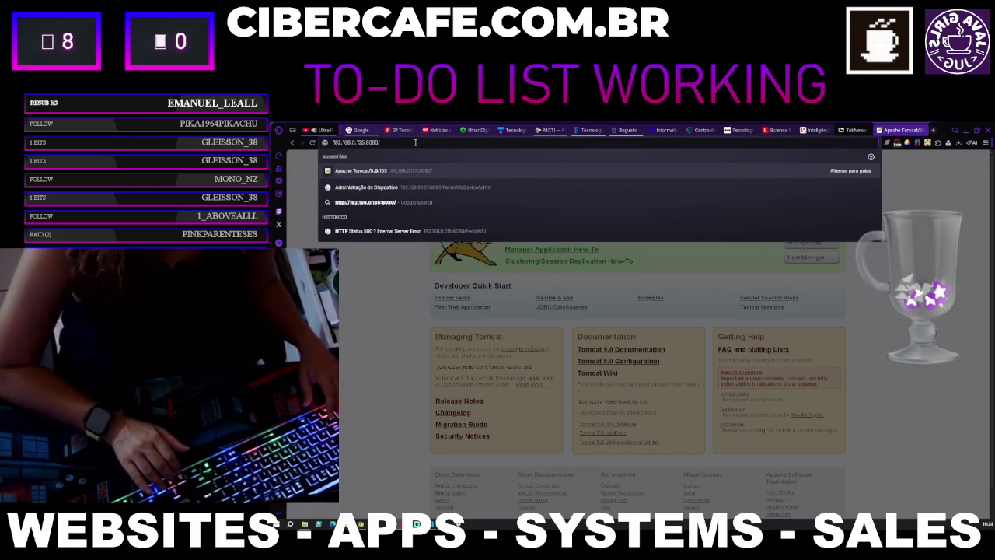
key("Down")
key("Return")
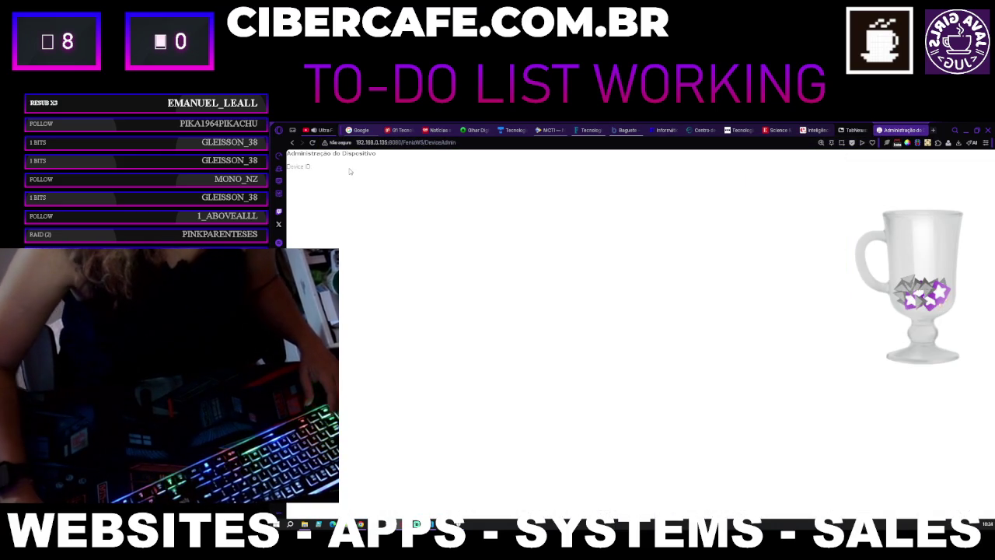
left_click(409, 140)
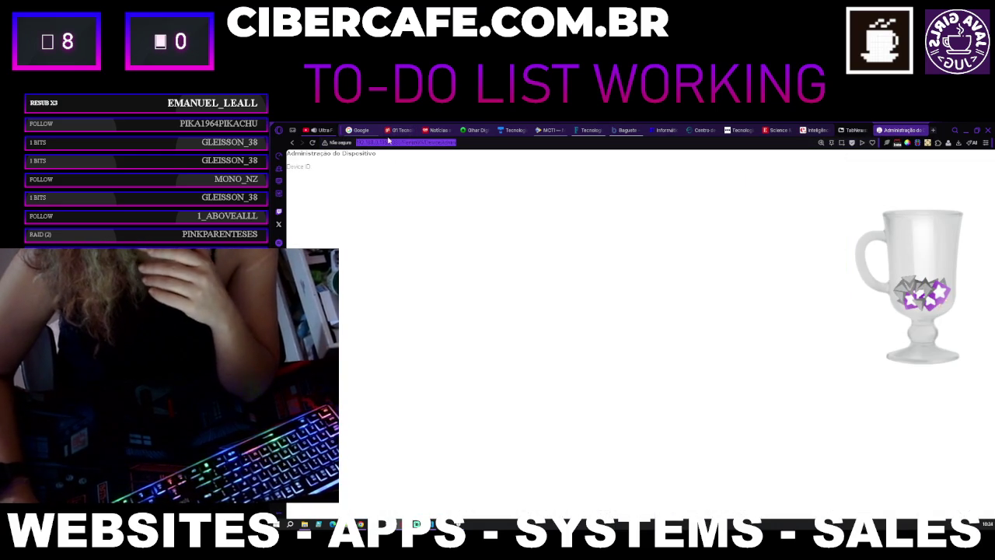
left_click(420, 144)
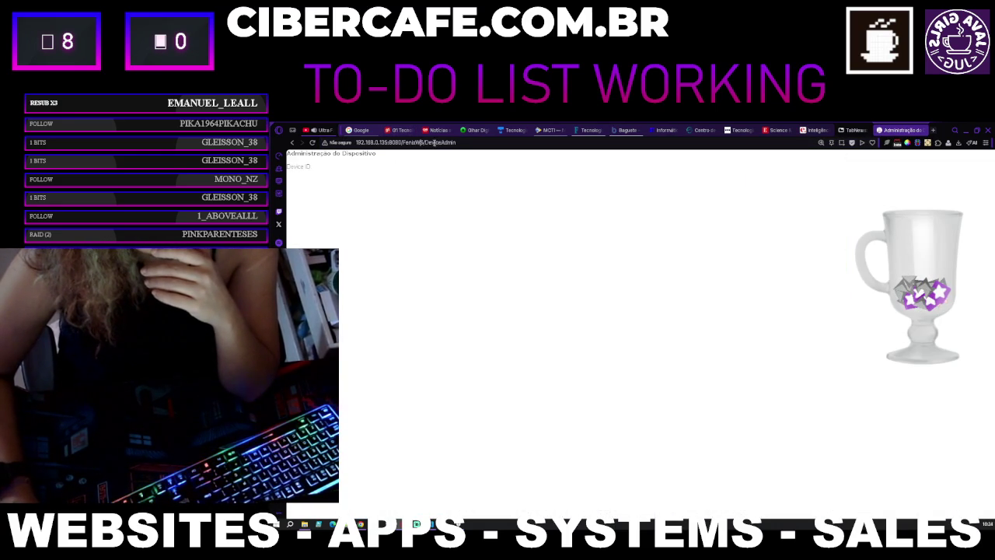
key("ctrl+Delete")
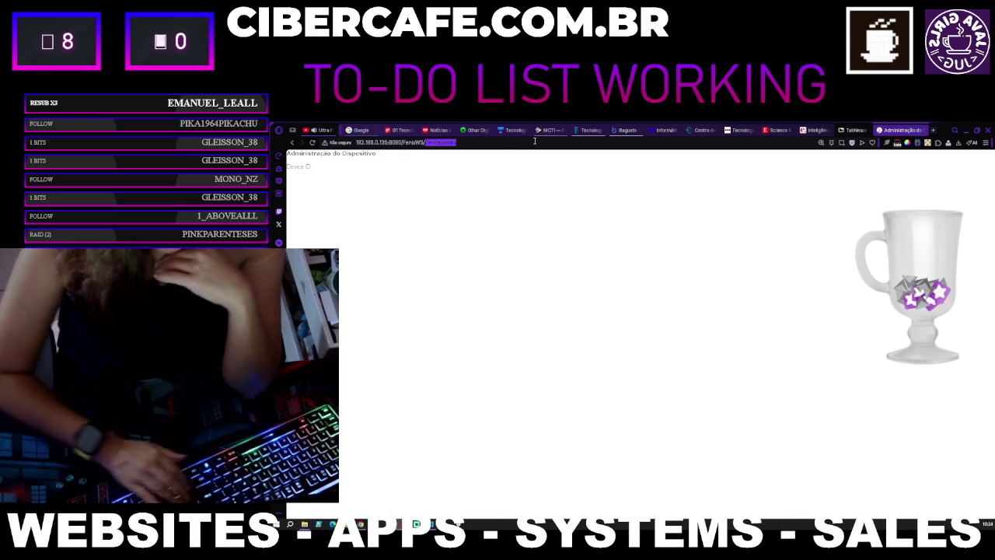
key("Return")
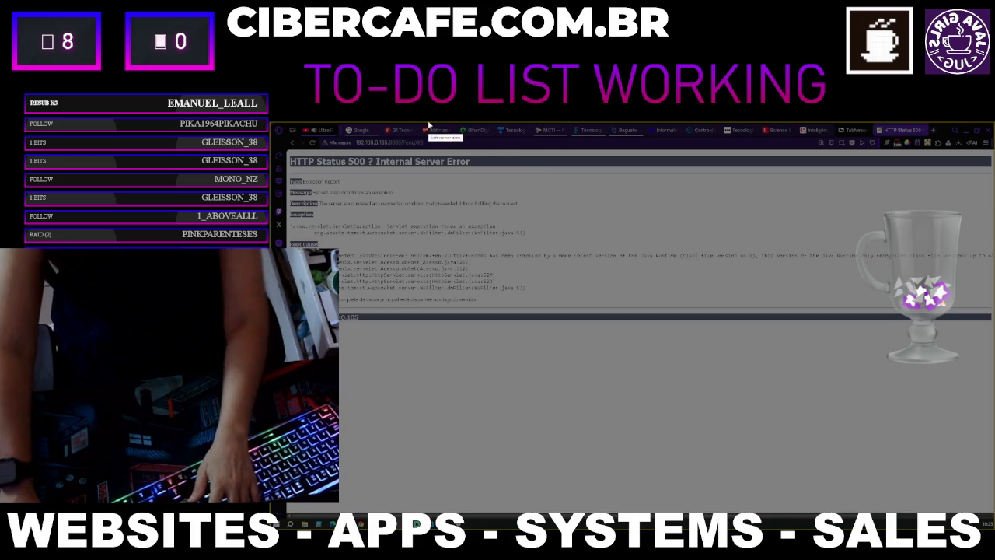
Step: Capture a screenshot of the HTTP 500 error report area and copy it
key("super+shift+s")
mouse_move(284, 134)
left_mouse_down()
mouse_move(324, 161)
mouse_move(602, 276)
mouse_move(975, 348)
mouse_move(994, 342)
mouse_move(990, 326)
left_mouse_up()
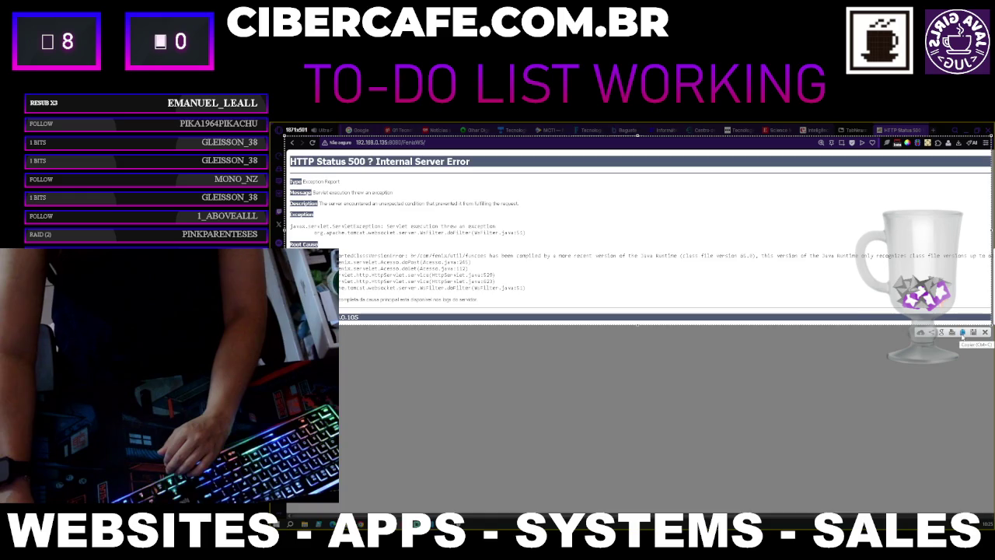
key("Escape")
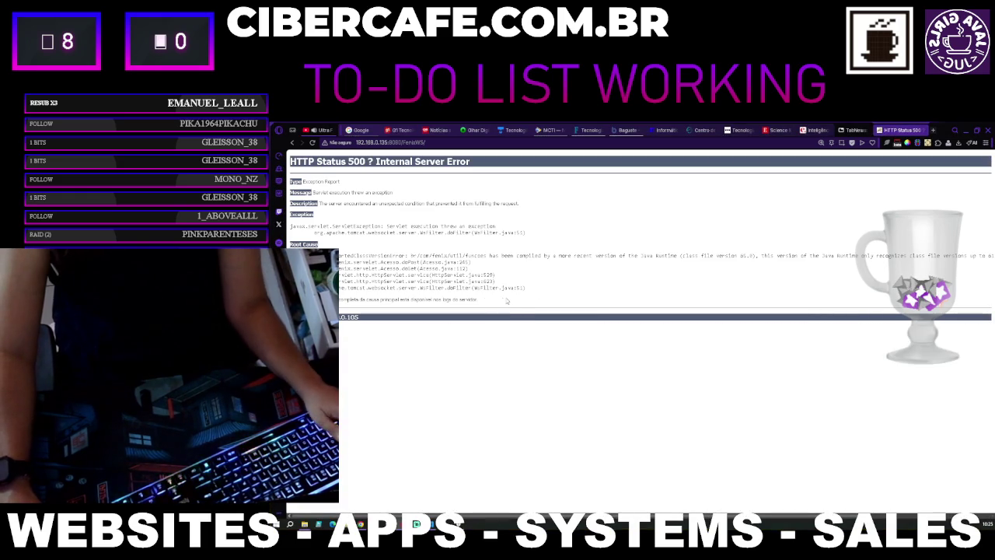
Step: Select and then deselect the error report text, and minimize Opera GX
left_click_drag(280, 311, 270, 183)
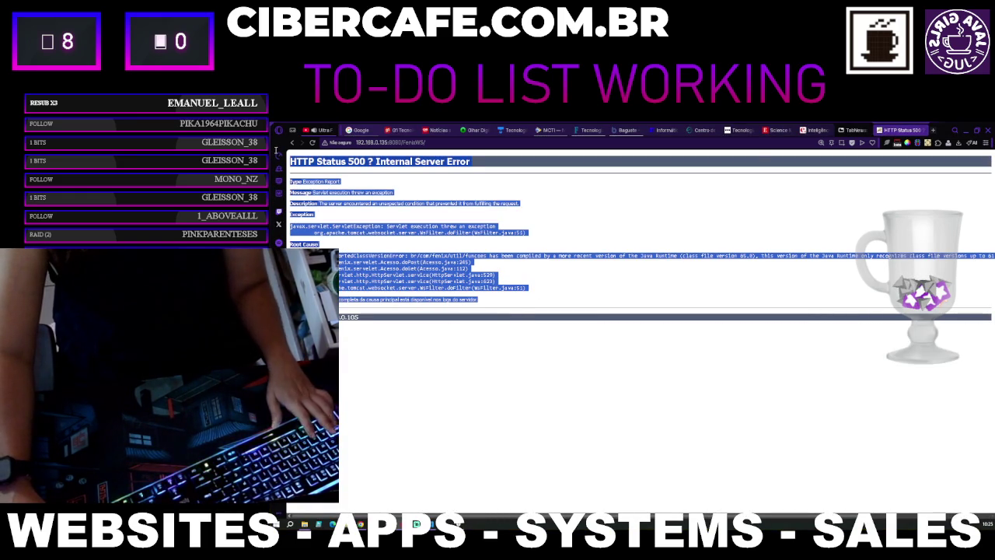
left_click(934, 396)
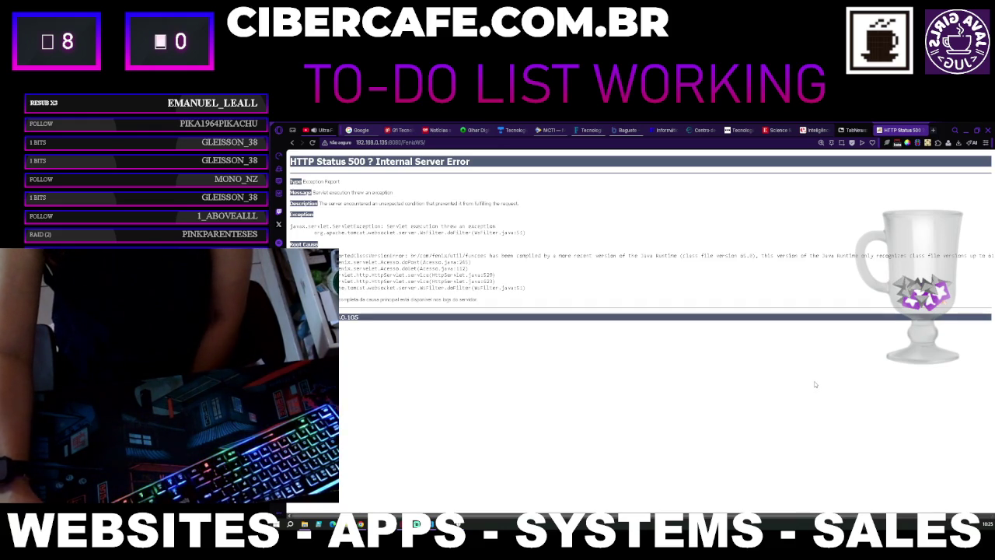
left_click(963, 130)
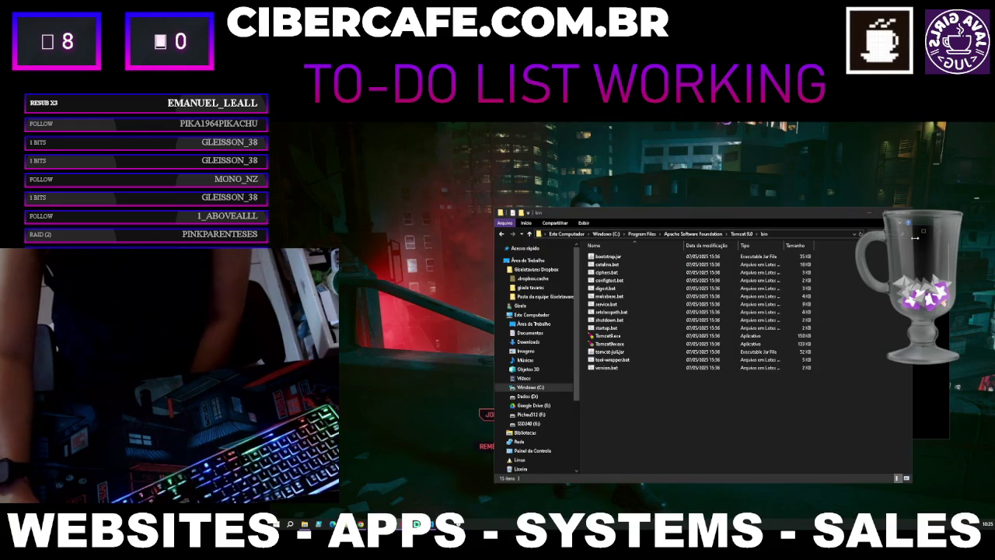
Step: Close the Tomcat 9.0 bin folder window and the Windows Security window
left_click(904, 214)
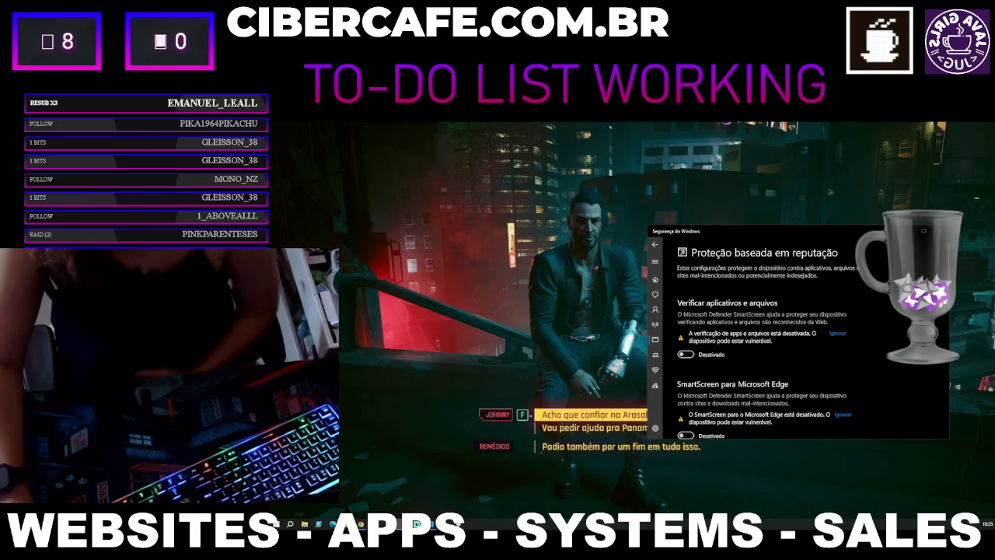
left_click(940, 231)
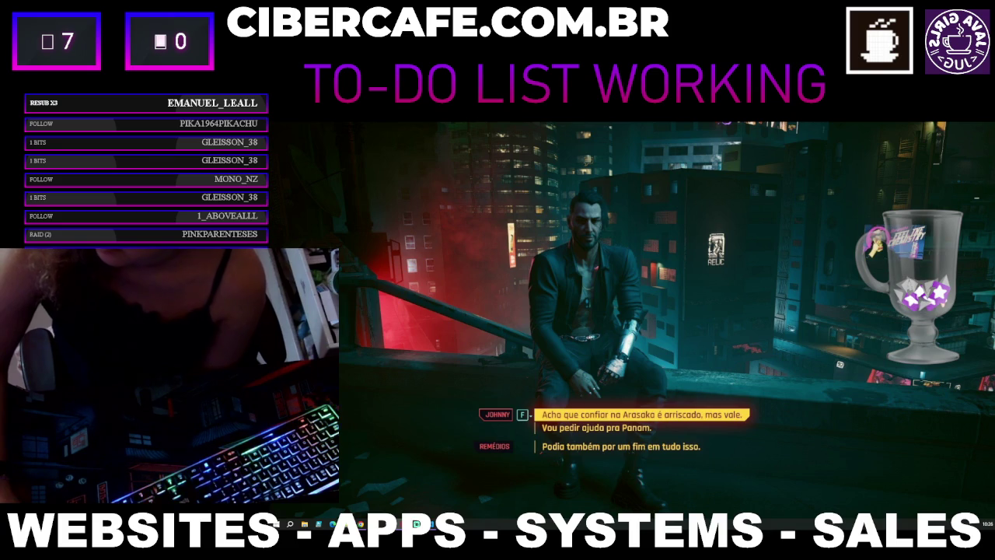
Step: Open the Cibernética cyberware menu with the operating system implants in Cyberpunk 2077
key("i")
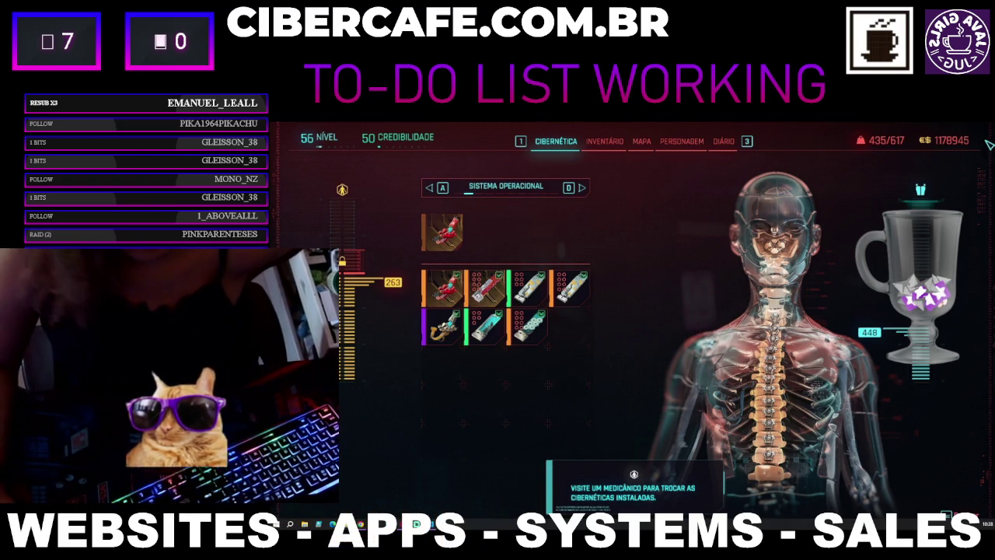
Step: View the character attributes screen, then switch to Android Studio's GEMCO project
mouse_move(363, 525)
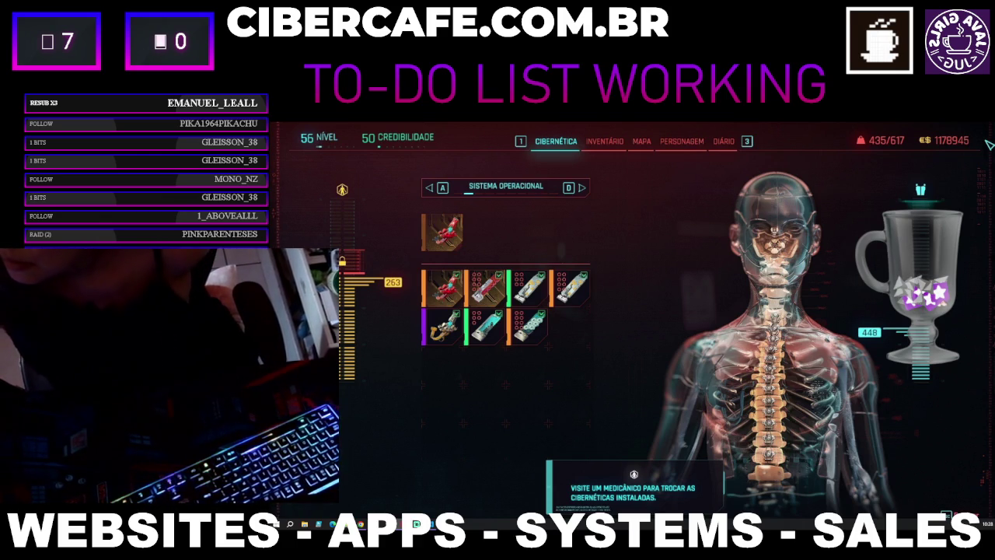
key("p")
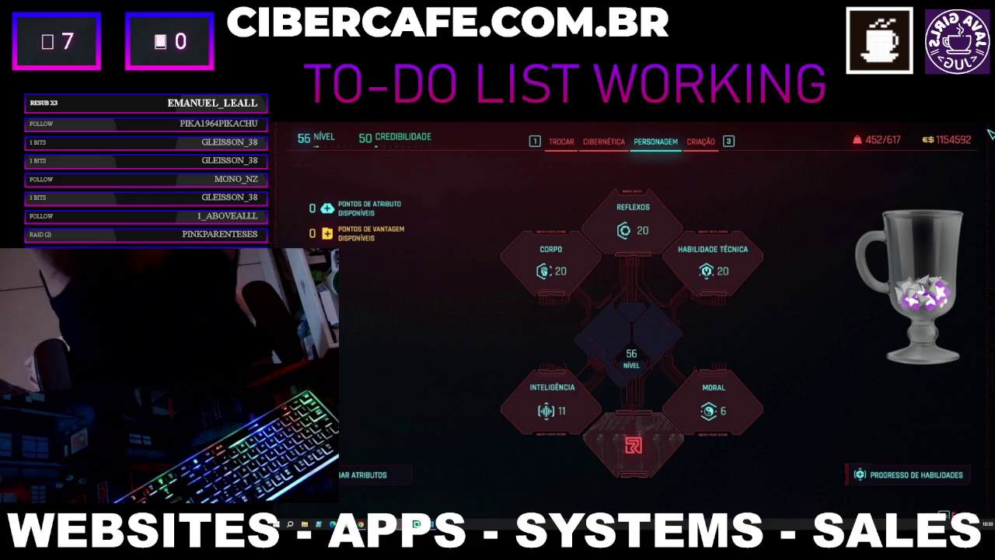
key("alt+Tab")
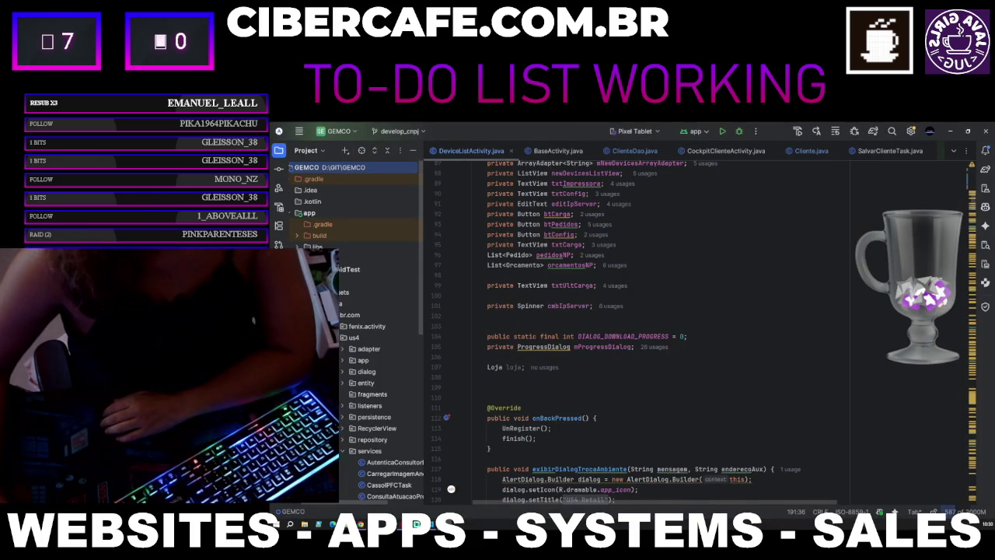
key("alt+Tab")
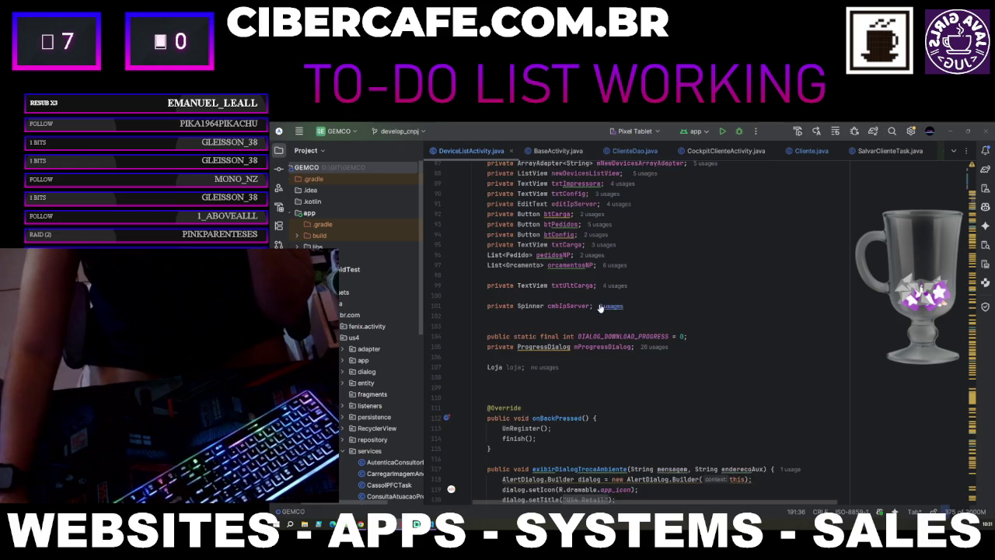
Step: Start a Gradle build of the GEMCO project with DeviceListActivity.java open
scroll(601, 301, "up", 20)
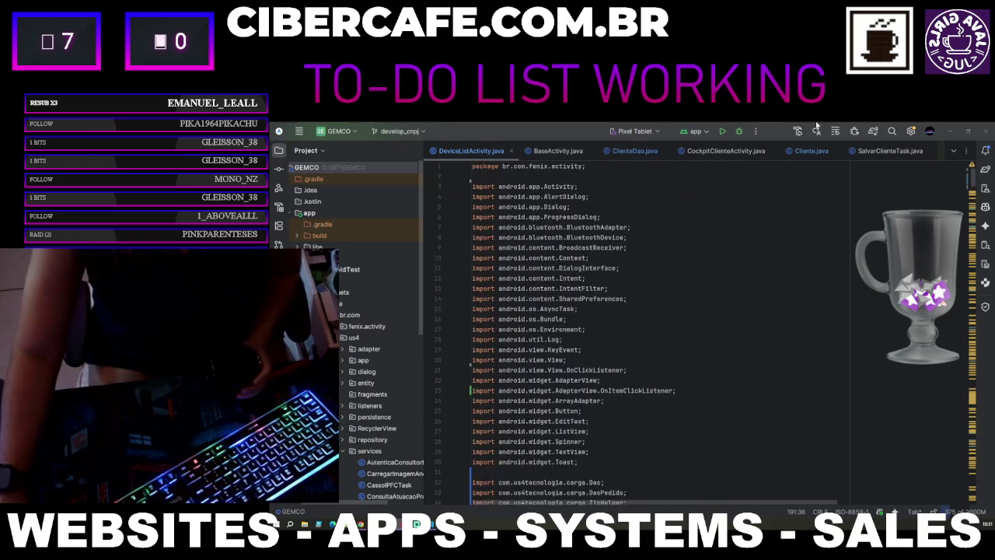
left_click(723, 132)
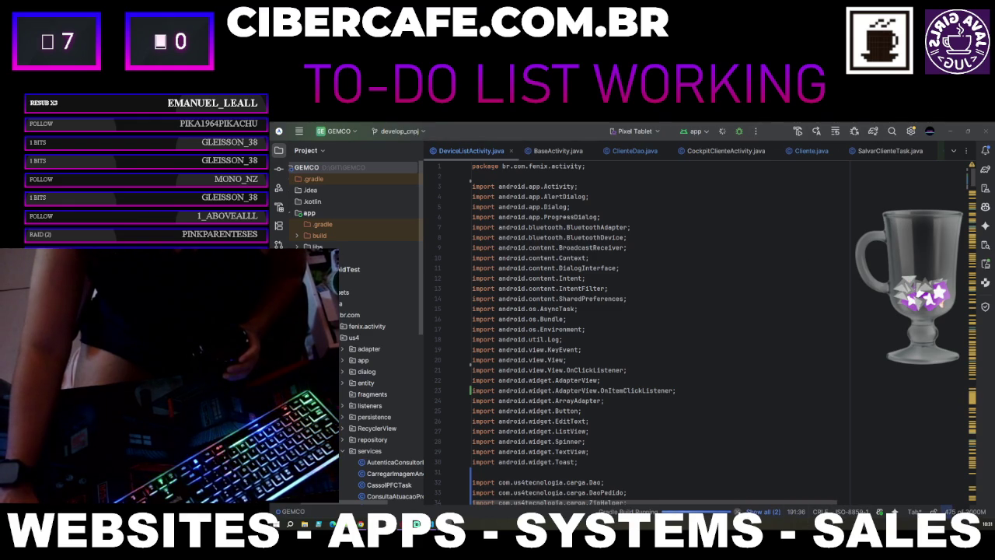
key("ctrl+F2")
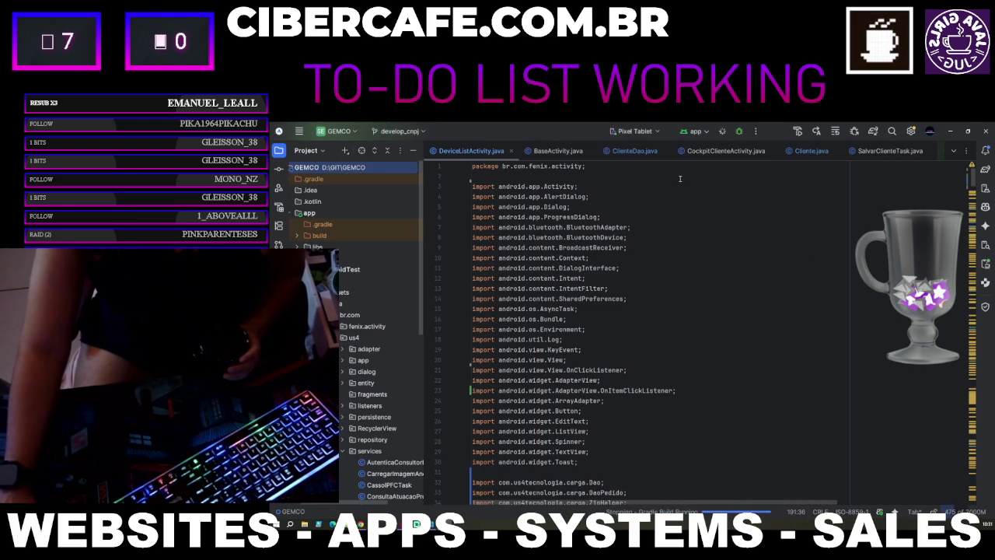